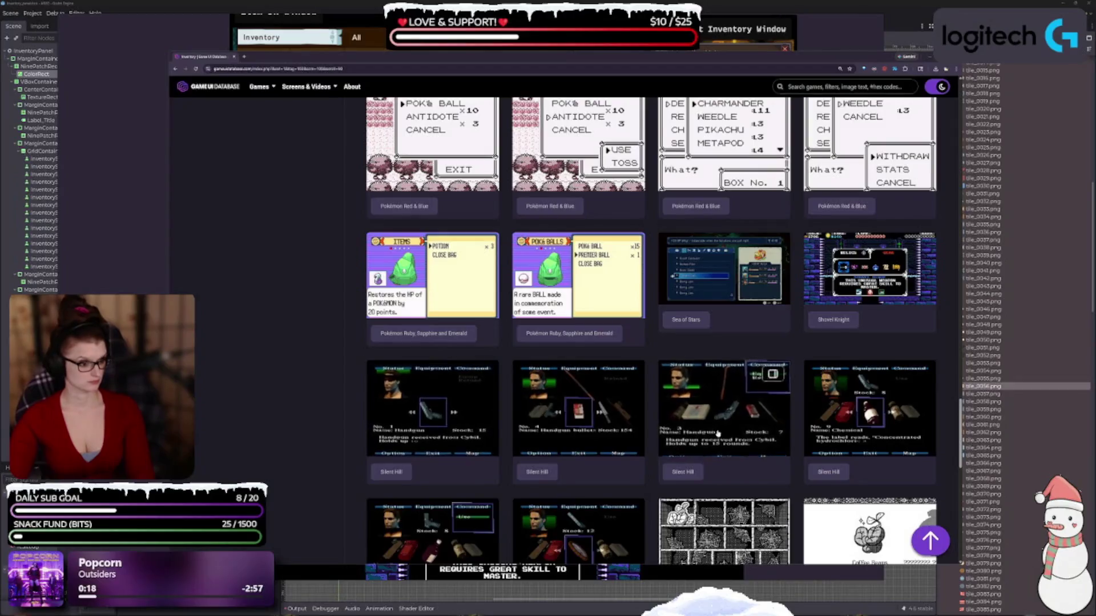
Step: Preview the Underhero and Undertale inventory screenshots at full size, then close the viewer
{"action": "scroll", "coordinate": [592, 427], "scroll_direction": "down", "scroll_amount": 4}
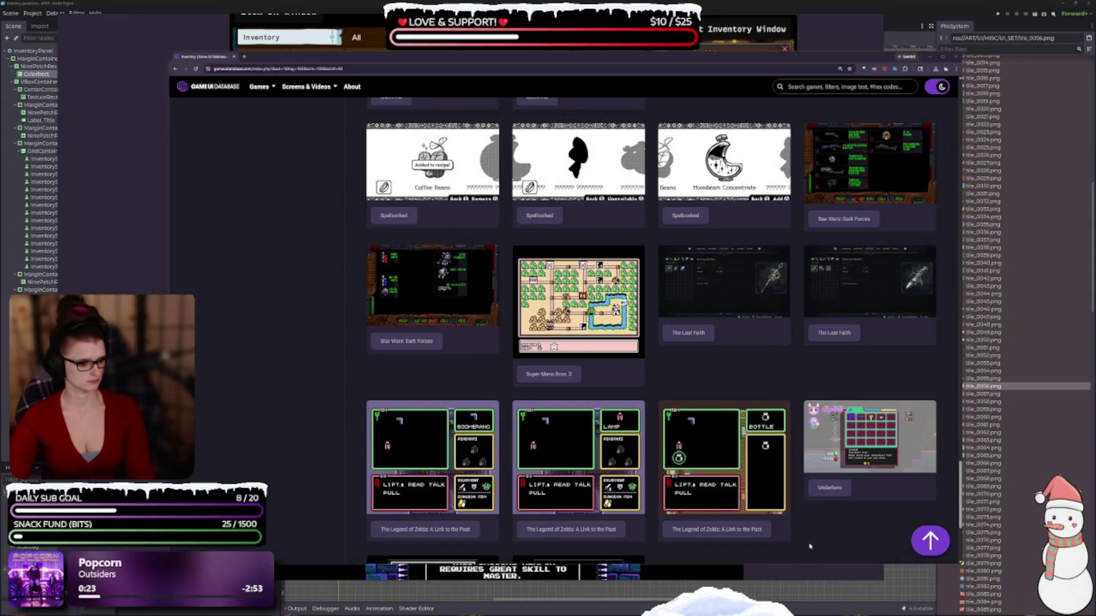
{"action": "scroll", "coordinate": [806, 538], "scroll_direction": "down", "scroll_amount": 2}
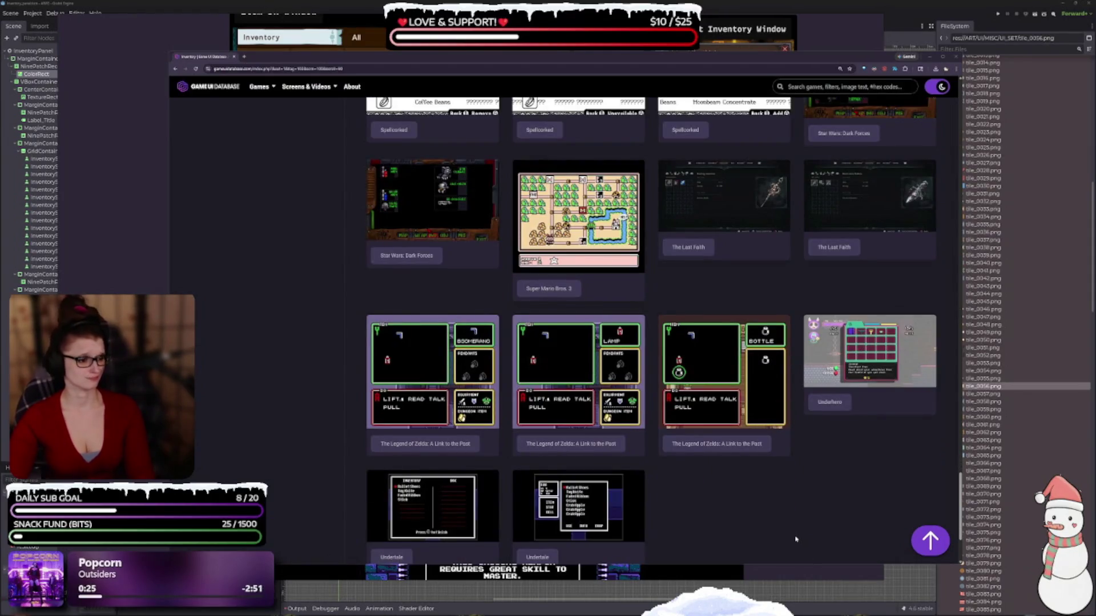
{"action": "scroll", "coordinate": [794, 540], "scroll_direction": "down", "scroll_amount": 2}
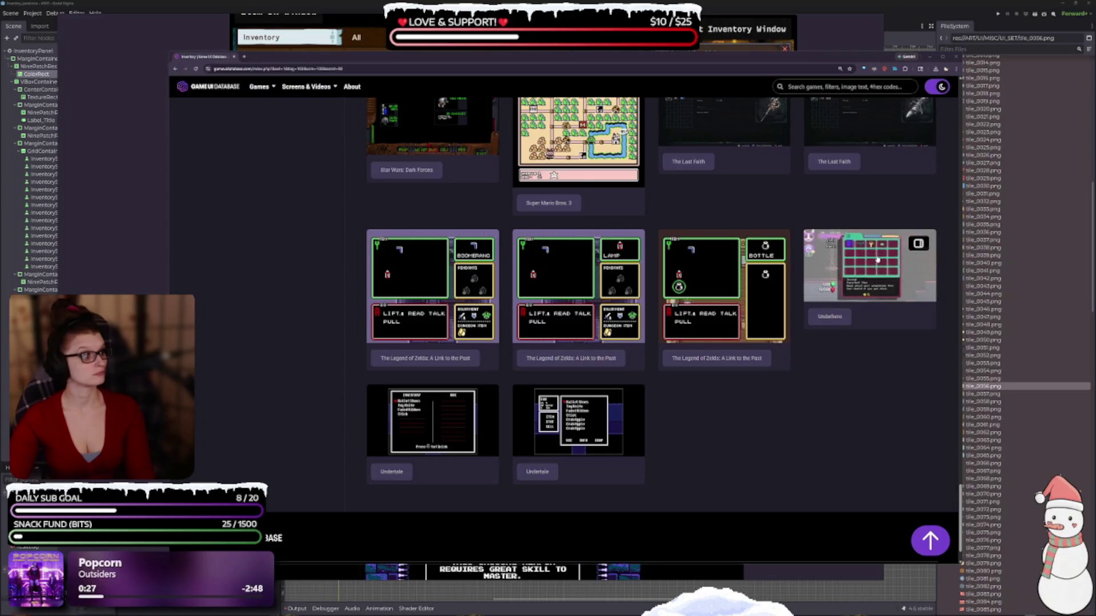
{"action": "left_click", "coordinate": [821, 270]}
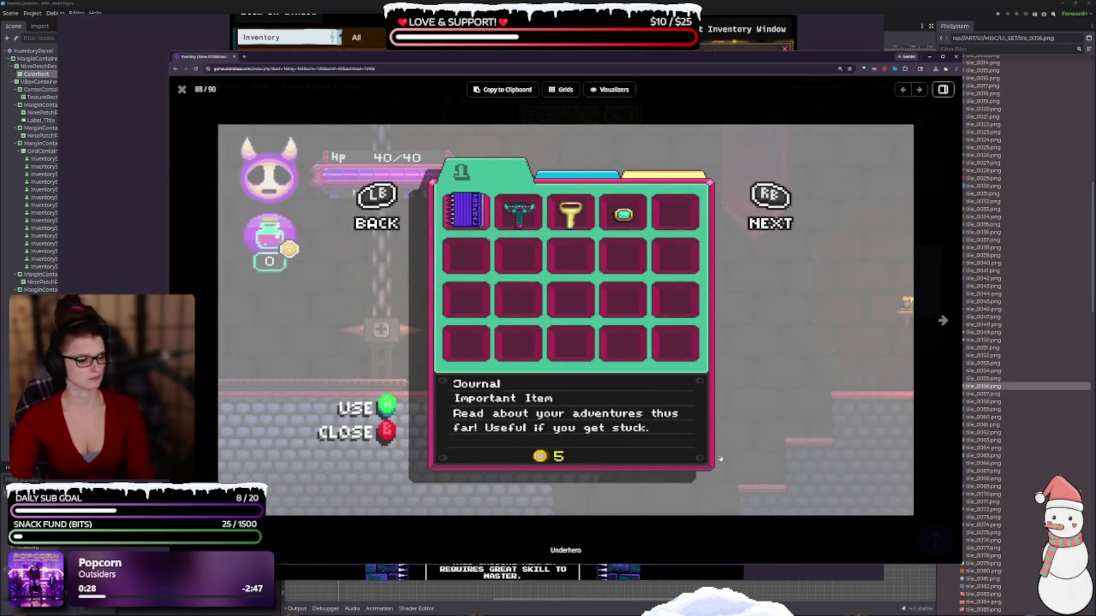
{"action": "key", "text": "Right"}
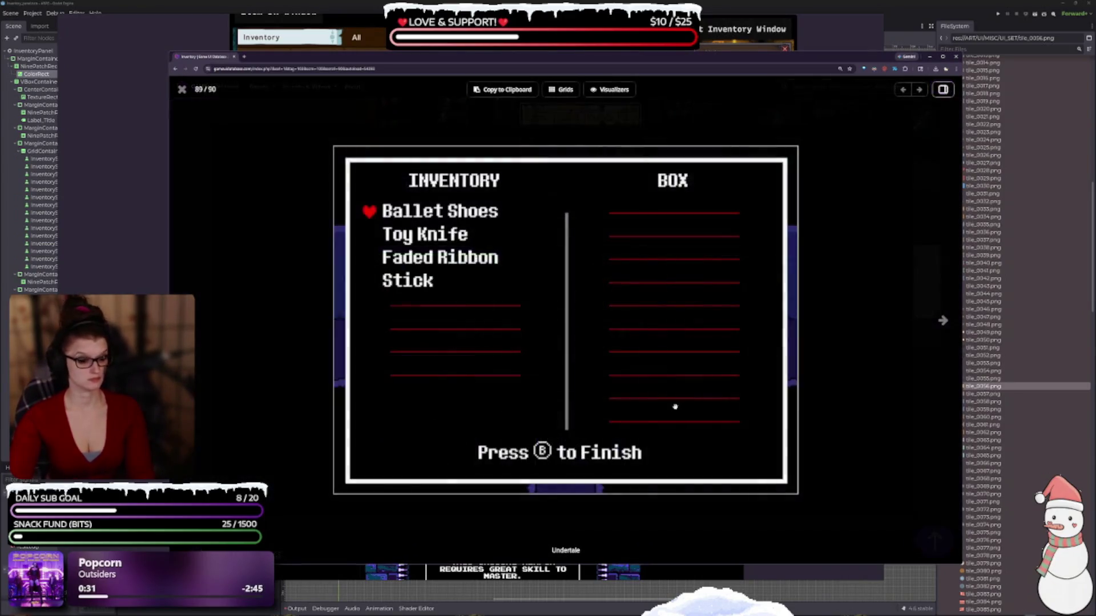
{"action": "left_click", "coordinate": [942, 323]}
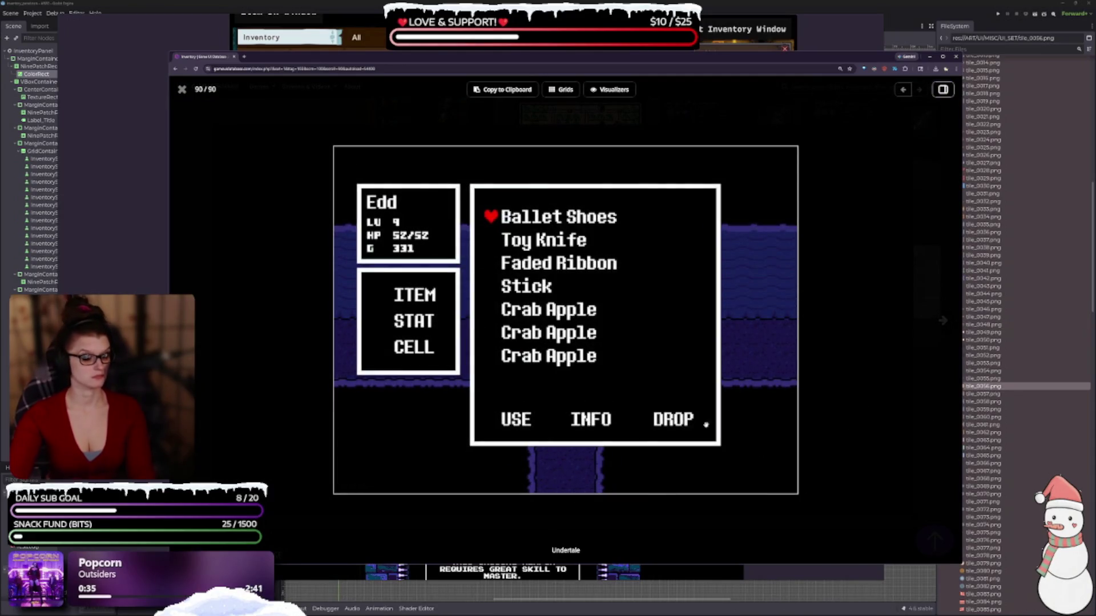
{"action": "key", "text": "Escape"}
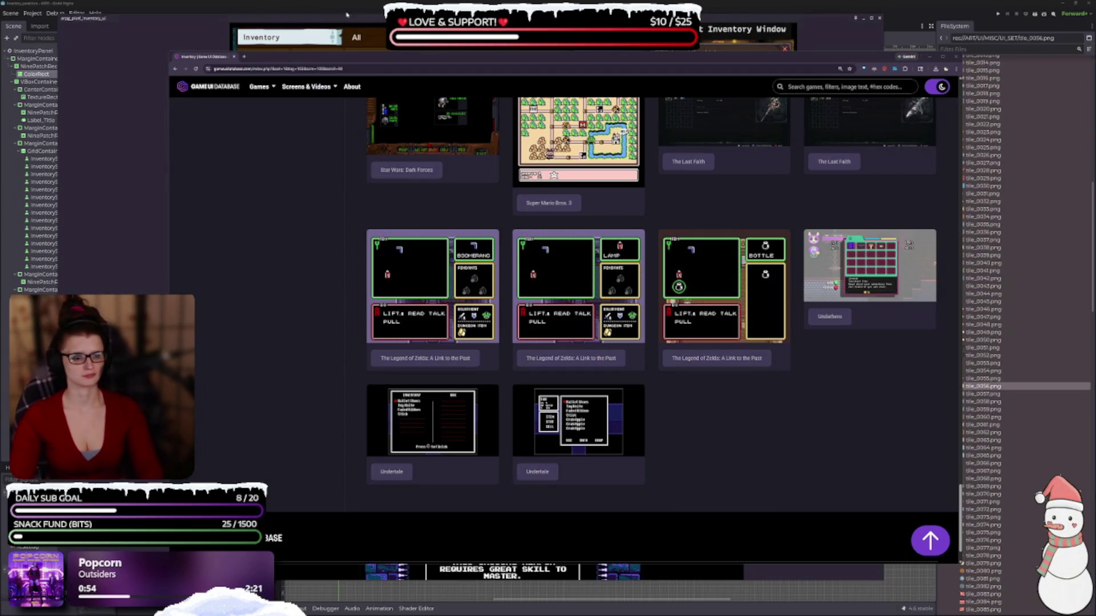
Step: Return to the top of the Inventory page, clear the Pixel filter and check the Aesthetic options
{"action": "scroll", "coordinate": [754, 449], "scroll_direction": "up", "scroll_amount": 1}
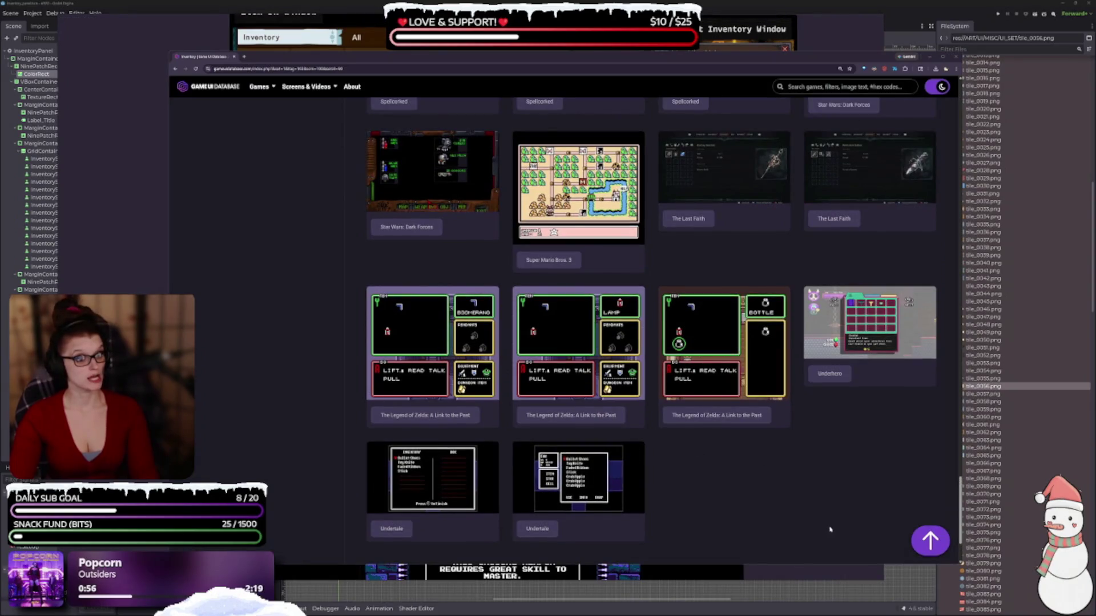
{"action": "left_click", "coordinate": [930, 540]}
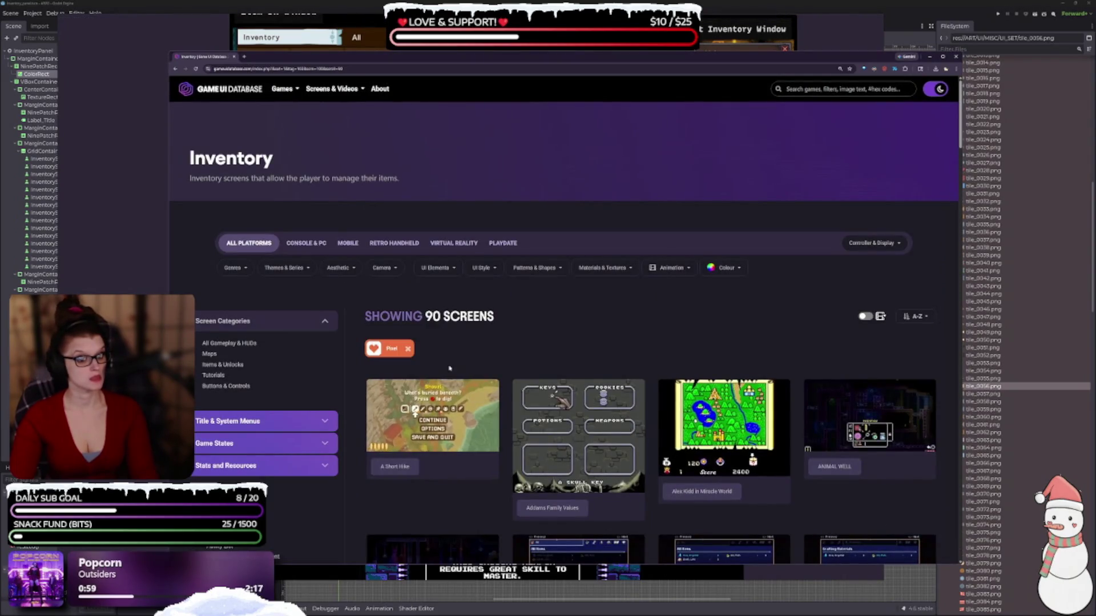
{"action": "left_click", "coordinate": [408, 349]}
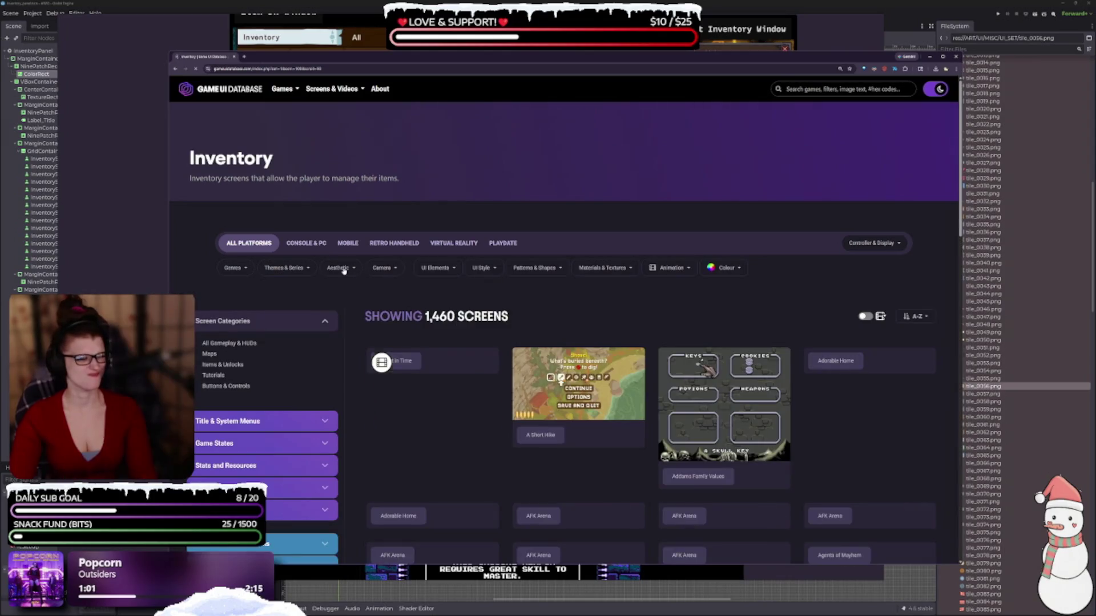
{"action": "left_click", "coordinate": [343, 269]}
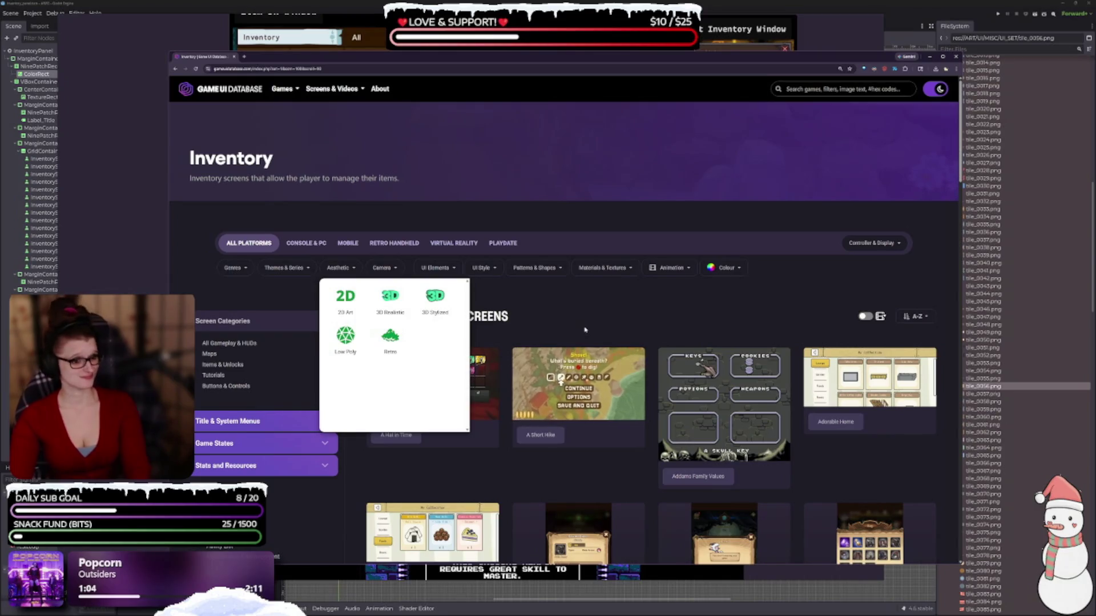
Step: Scroll the unfiltered results to the Anno 1800, Another Crab's Treasure and Apex Legends entries
{"action": "scroll", "coordinate": [507, 341], "scroll_direction": "down", "scroll_amount": 2}
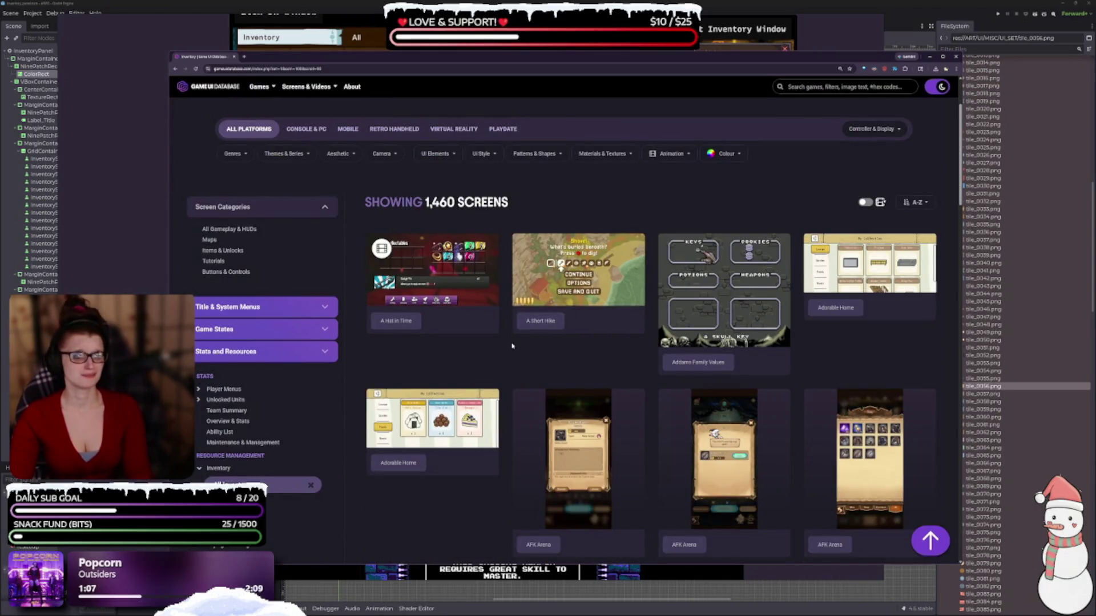
{"action": "scroll", "coordinate": [516, 359], "scroll_direction": "down", "scroll_amount": 2}
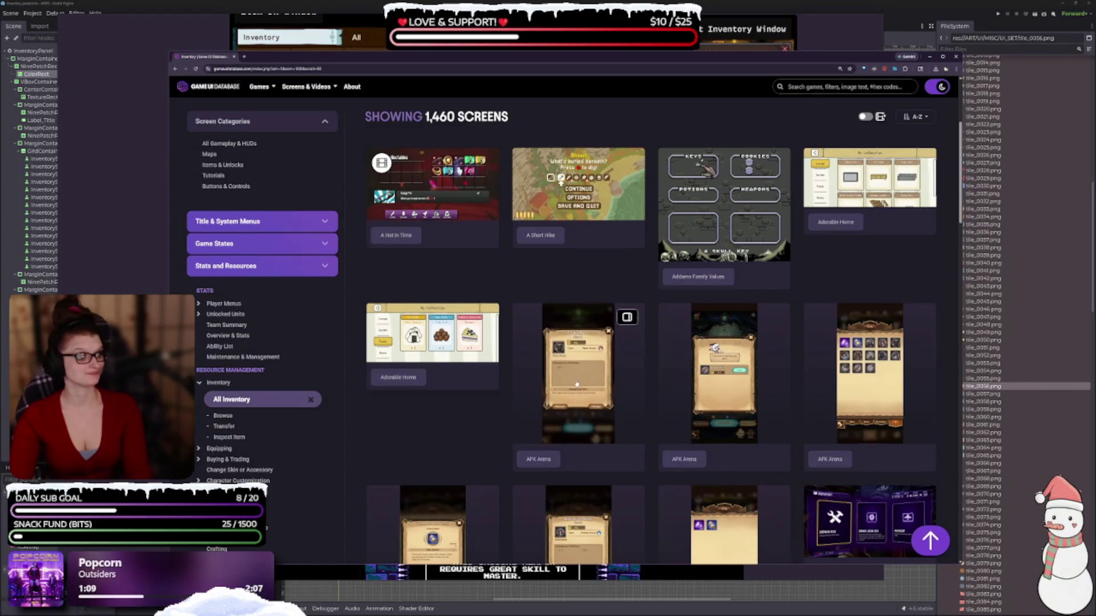
{"action": "scroll", "coordinate": [578, 401], "scroll_direction": "down", "scroll_amount": 6}
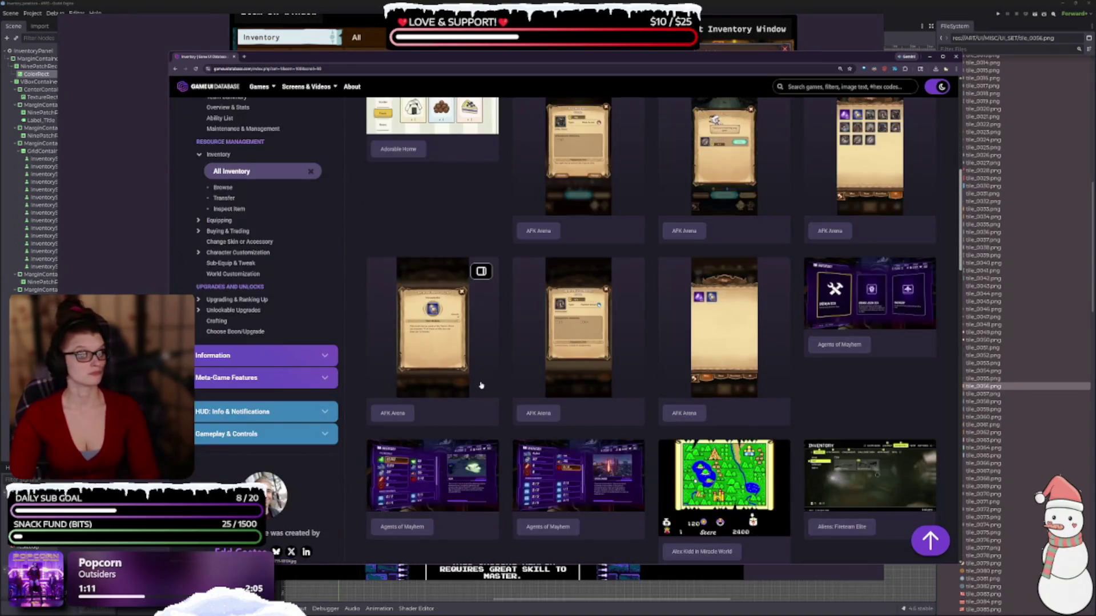
{"action": "scroll", "coordinate": [434, 285], "scroll_direction": "down", "scroll_amount": 2}
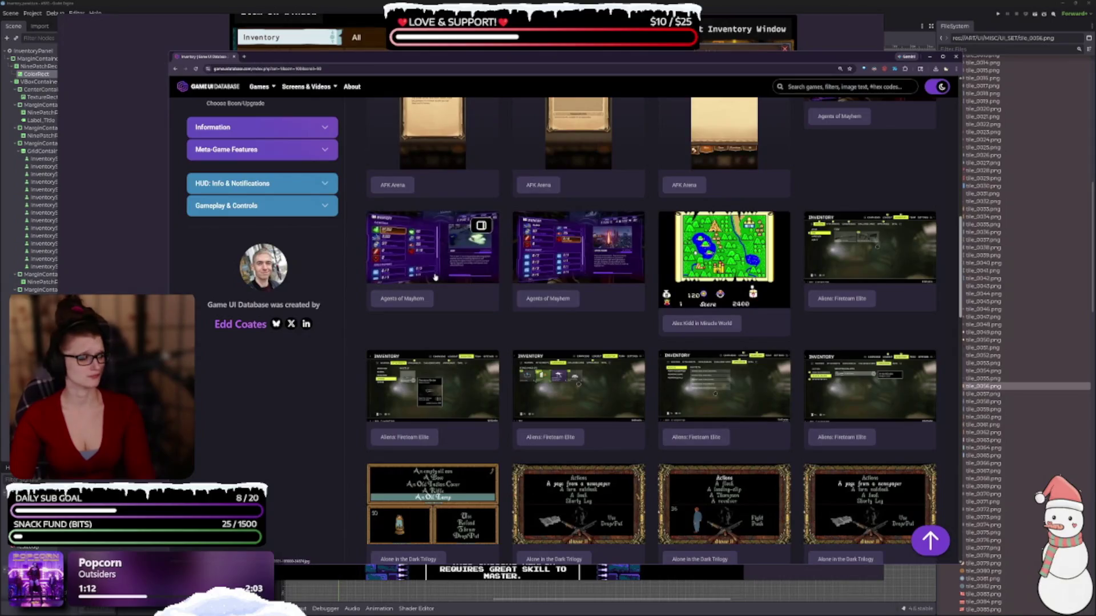
{"action": "scroll", "coordinate": [425, 285], "scroll_direction": "down", "scroll_amount": 3}
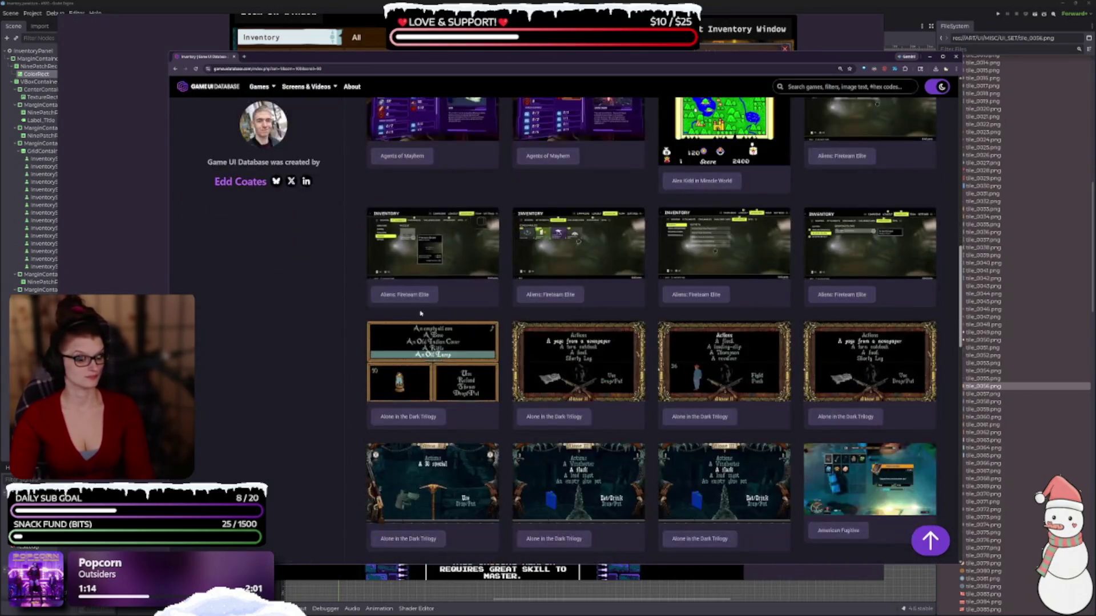
{"action": "scroll", "coordinate": [418, 271], "scroll_direction": "down", "scroll_amount": 3}
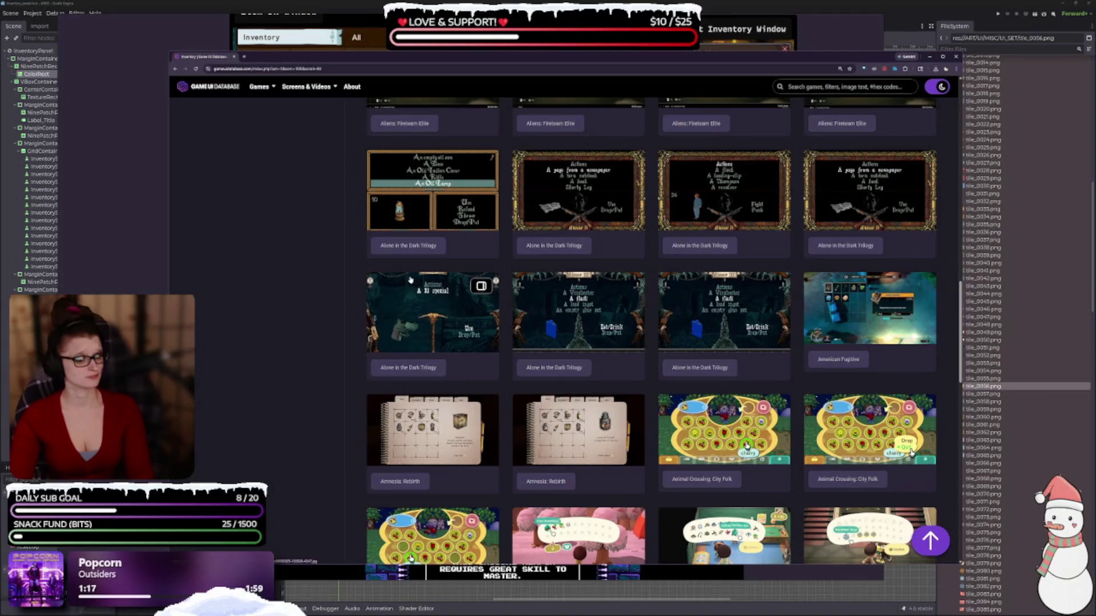
{"action": "scroll", "coordinate": [407, 291], "scroll_direction": "down", "scroll_amount": 3}
{"action": "scroll", "coordinate": [407, 291], "scroll_direction": "down", "scroll_amount": 3}
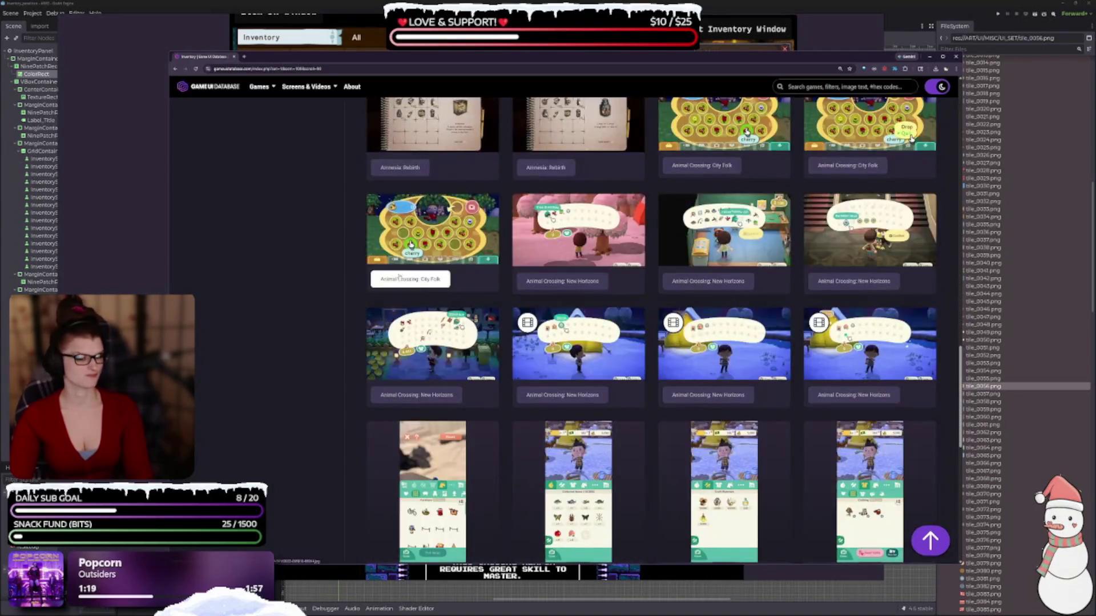
{"action": "scroll", "coordinate": [410, 215], "scroll_direction": "down", "scroll_amount": 3}
{"action": "scroll", "coordinate": [399, 257], "scroll_direction": "down", "scroll_amount": 3}
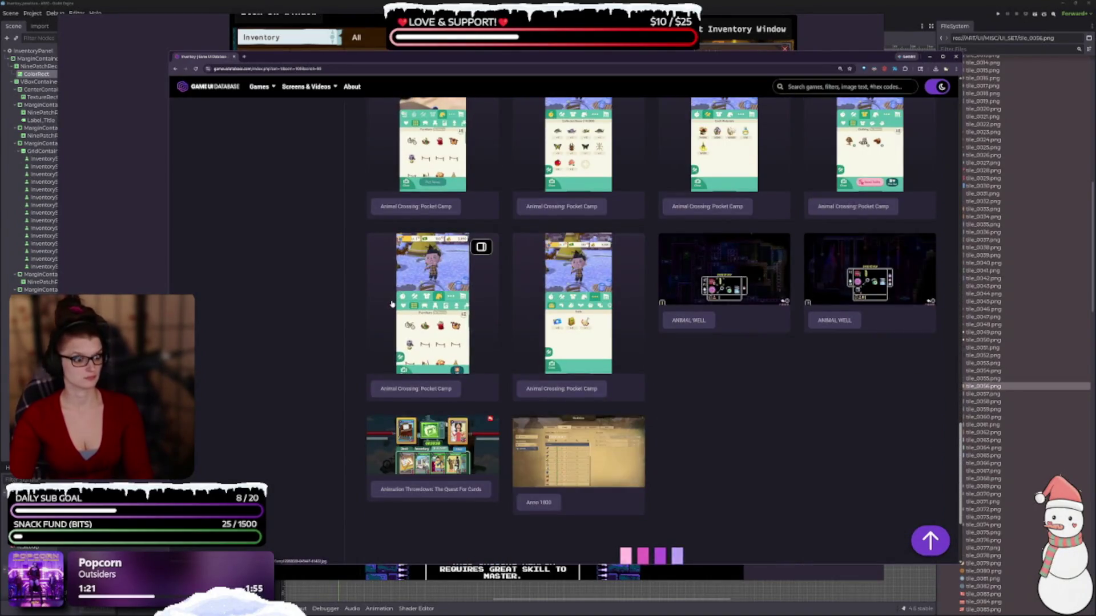
{"action": "scroll", "coordinate": [612, 392], "scroll_direction": "down", "scroll_amount": 3}
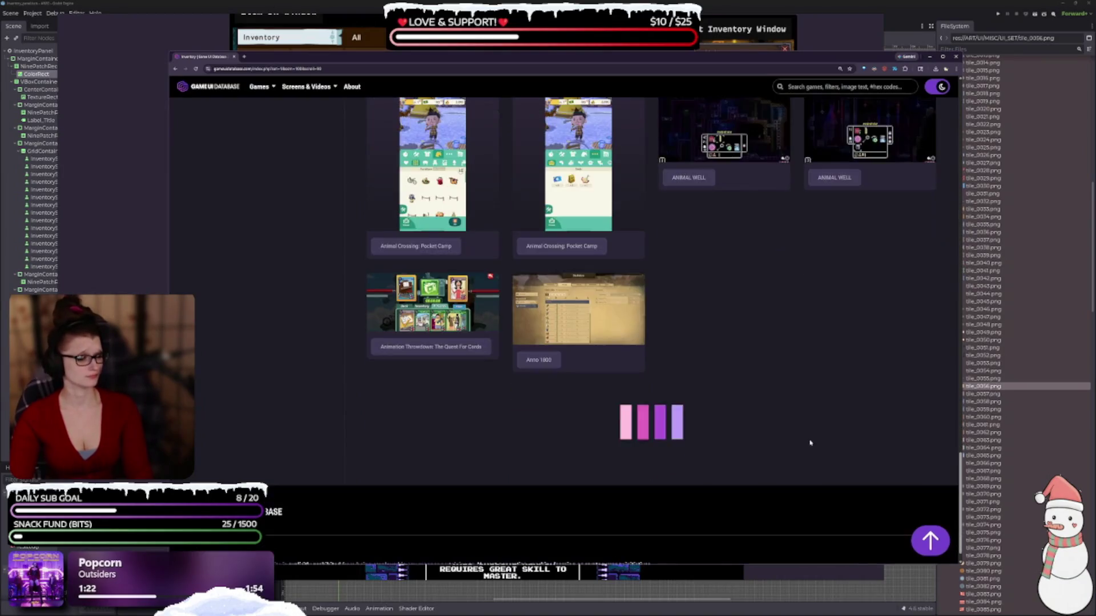
{"action": "scroll", "coordinate": [766, 441], "scroll_direction": "down", "scroll_amount": 2}
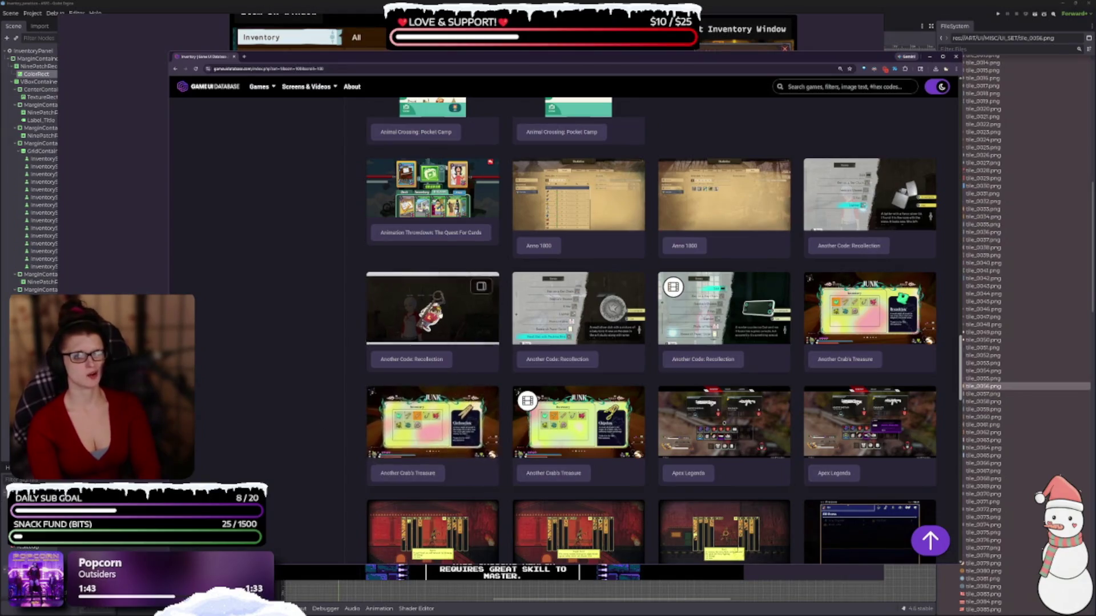
{"action": "scroll", "coordinate": [577, 422], "scroll_direction": "down", "scroll_amount": 1}
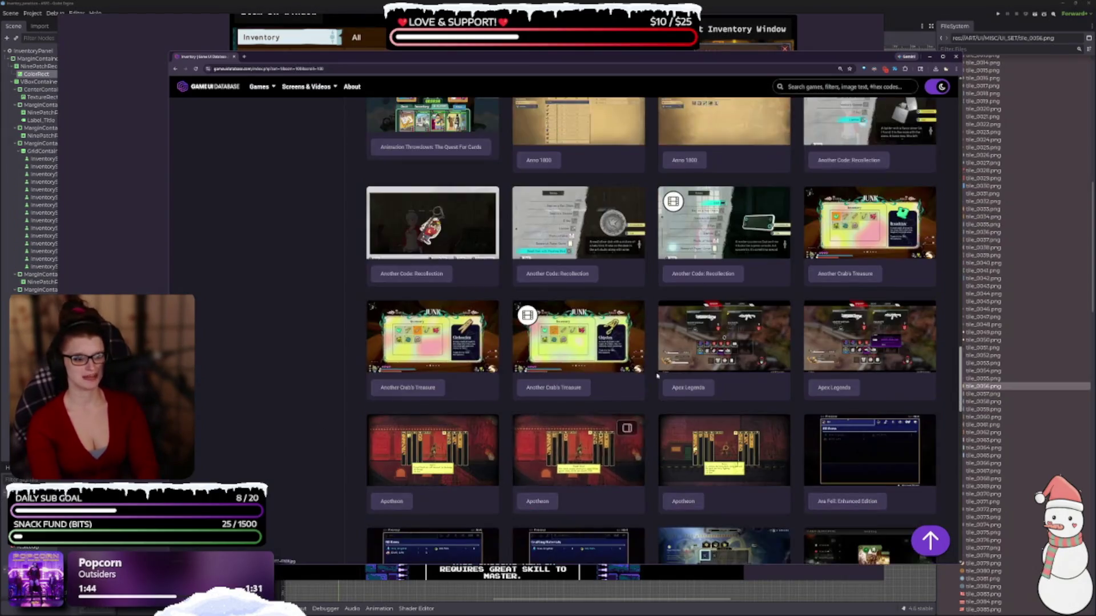
Step: Preview the Apex Legends, Ara Fell, Armello and Ashen inventory screenshots one by one
{"action": "left_click", "coordinate": [711, 341]}
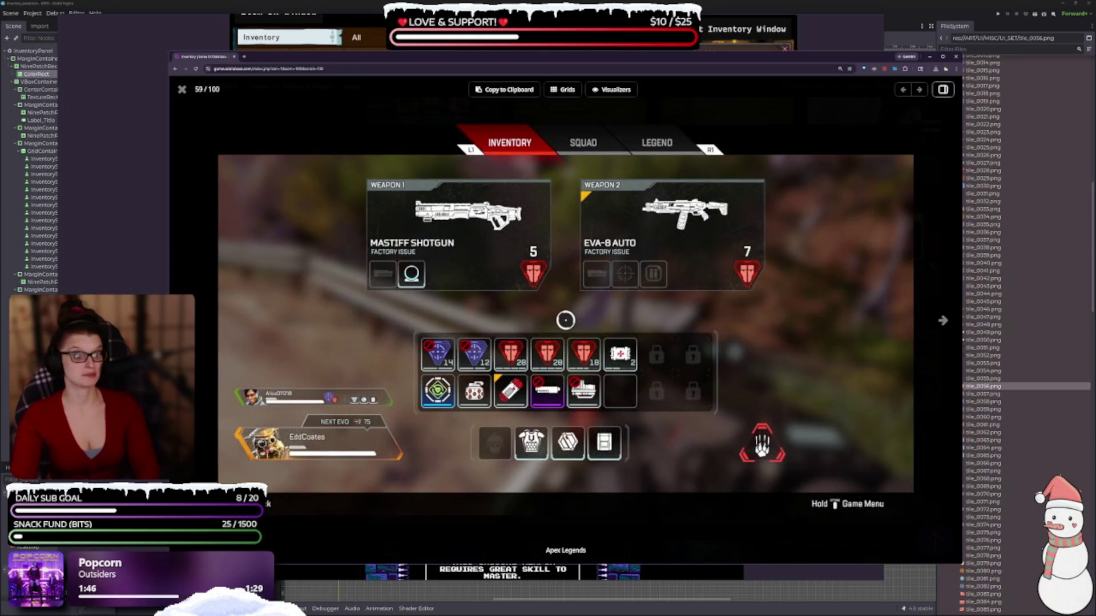
{"action": "key", "text": "Escape"}
{"action": "scroll", "coordinate": [756, 353], "scroll_direction": "down", "scroll_amount": 2}
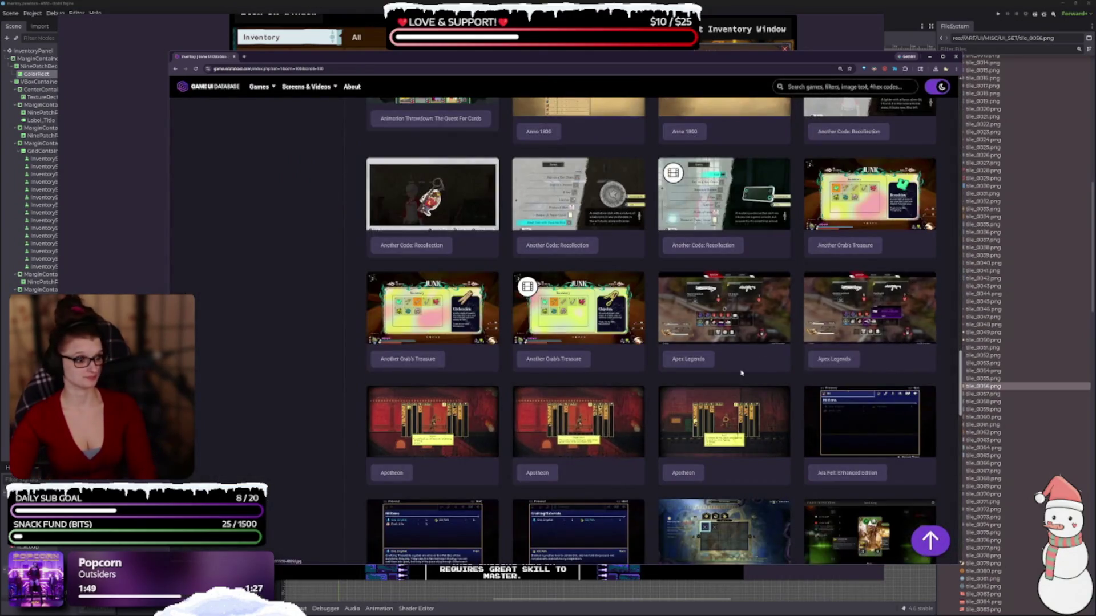
{"action": "scroll", "coordinate": [756, 353], "scroll_direction": "down", "scroll_amount": 2}
{"action": "left_click", "coordinate": [870, 331]}
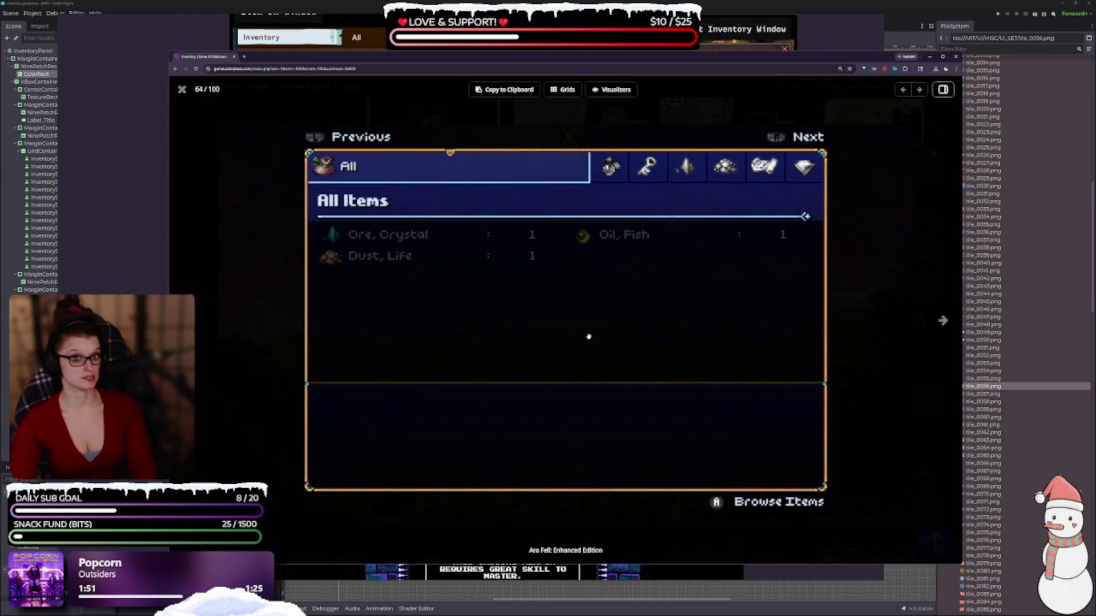
{"action": "key", "text": "Escape"}
{"action": "scroll", "coordinate": [777, 313], "scroll_direction": "down", "scroll_amount": 1}
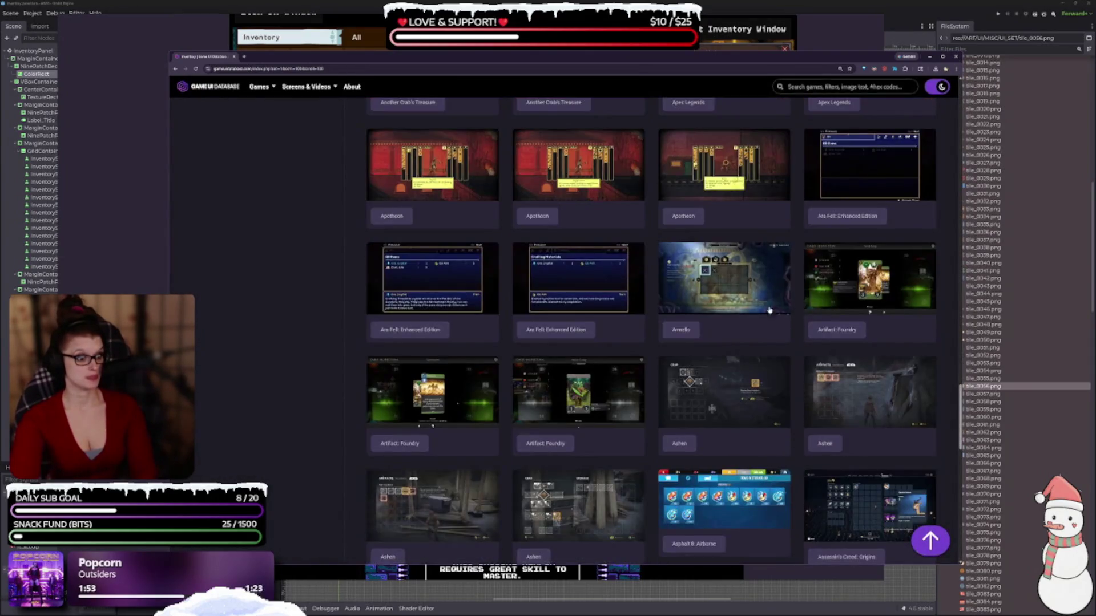
{"action": "left_click", "coordinate": [776, 313]}
{"action": "key", "text": "Escape"}
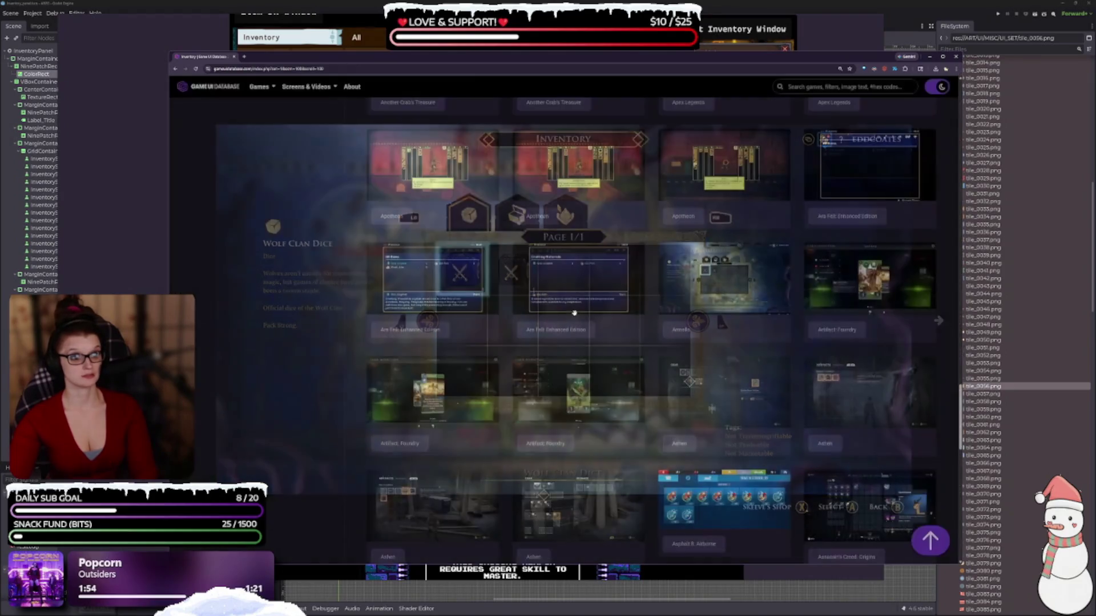
{"action": "scroll", "coordinate": [574, 313], "scroll_direction": "down", "scroll_amount": 2}
{"action": "left_click", "coordinate": [635, 377]}
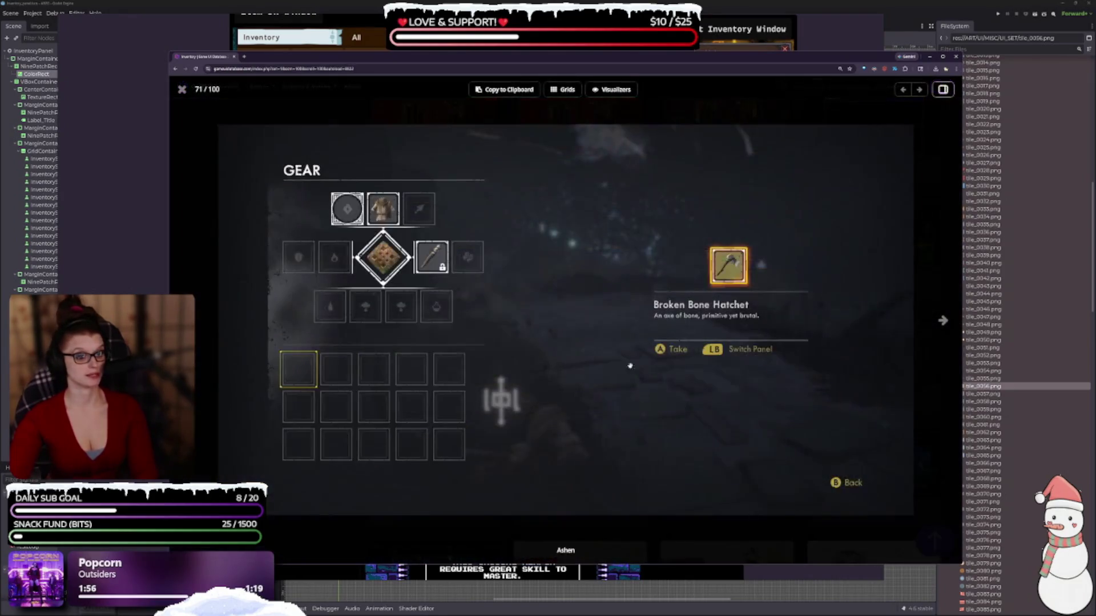
{"action": "key", "text": "Escape"}
Step: Preview Asphalt 8, then scroll down and enlarge the Atelier Ryza 2 item grid
{"action": "scroll", "coordinate": [685, 411], "scroll_direction": "down", "scroll_amount": 2}
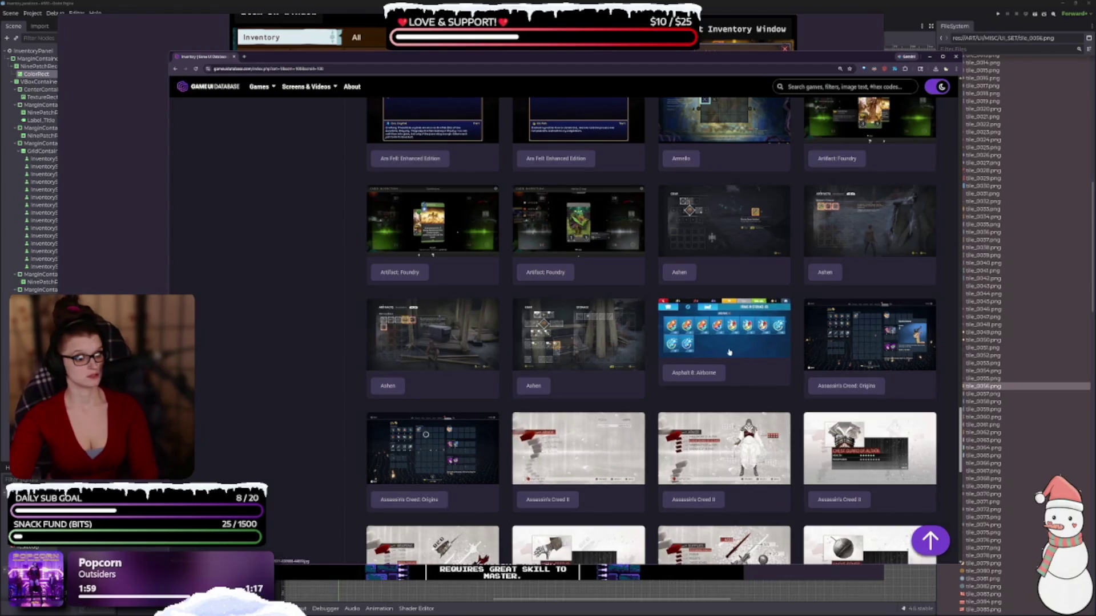
{"action": "left_click", "coordinate": [741, 379]}
{"action": "key", "text": "Escape"}
{"action": "scroll", "coordinate": [603, 484], "scroll_direction": "down", "scroll_amount": 6}
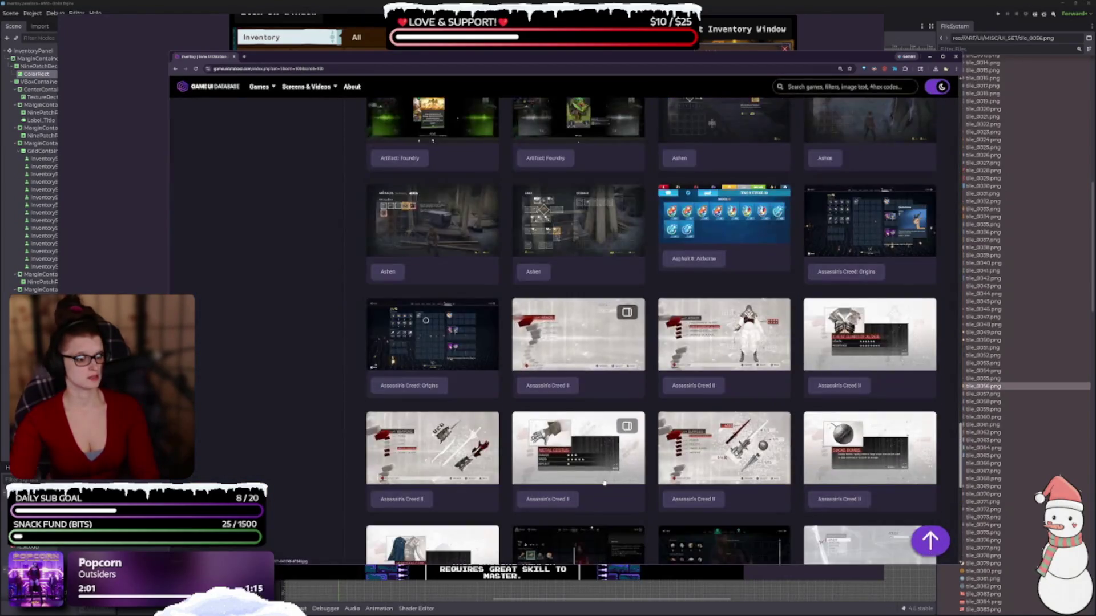
{"action": "scroll", "coordinate": [604, 483], "scroll_direction": "down", "scroll_amount": 8}
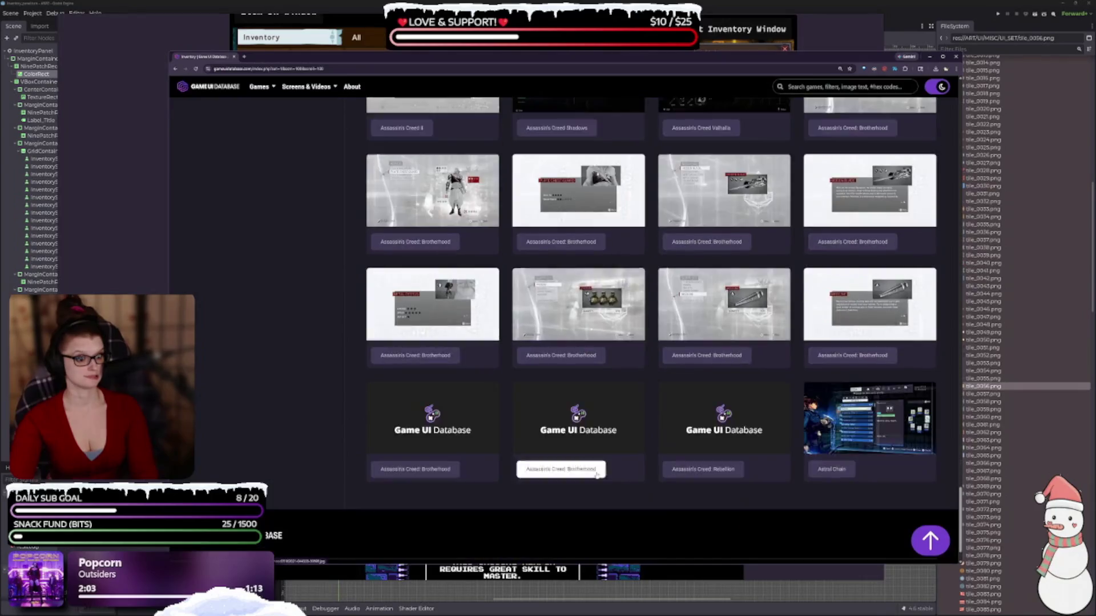
{"action": "scroll", "coordinate": [595, 477], "scroll_direction": "down", "scroll_amount": 3}
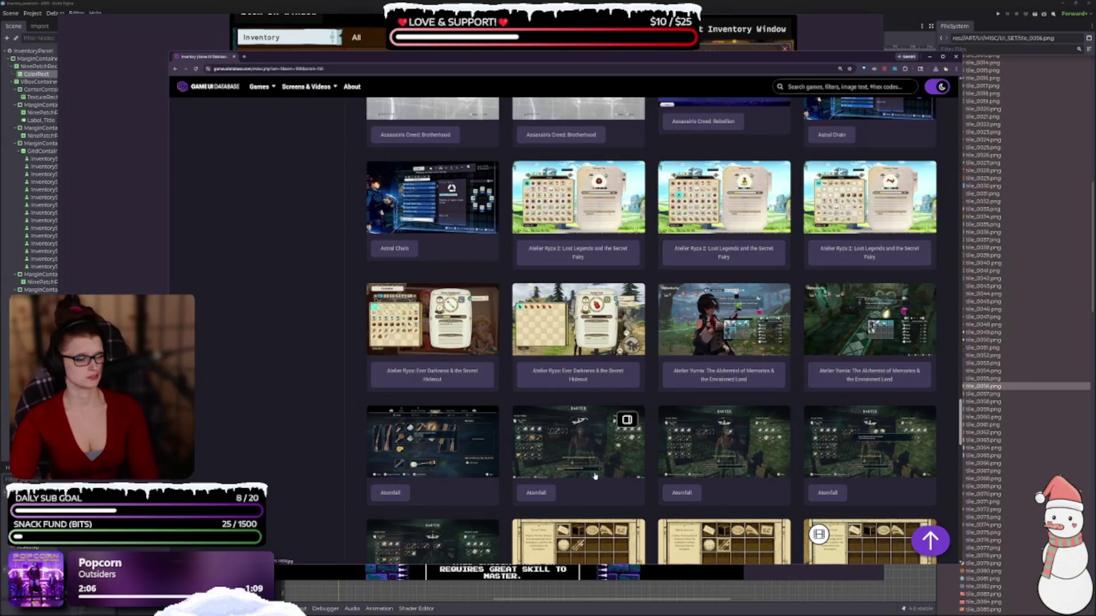
{"action": "left_click", "coordinate": [578, 197]}
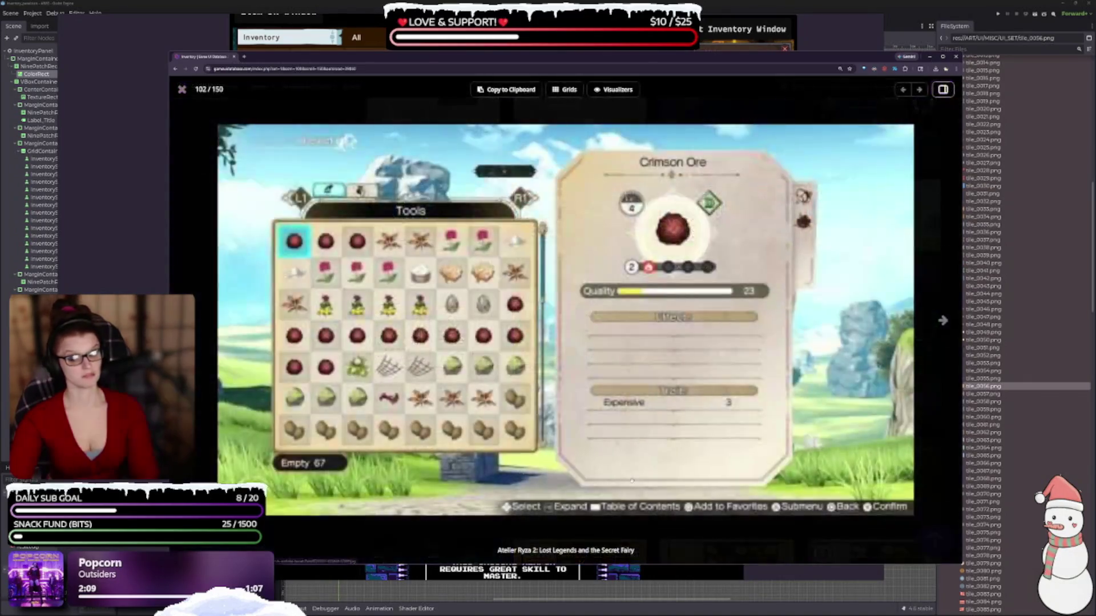
{"action": "key", "text": "Escape"}
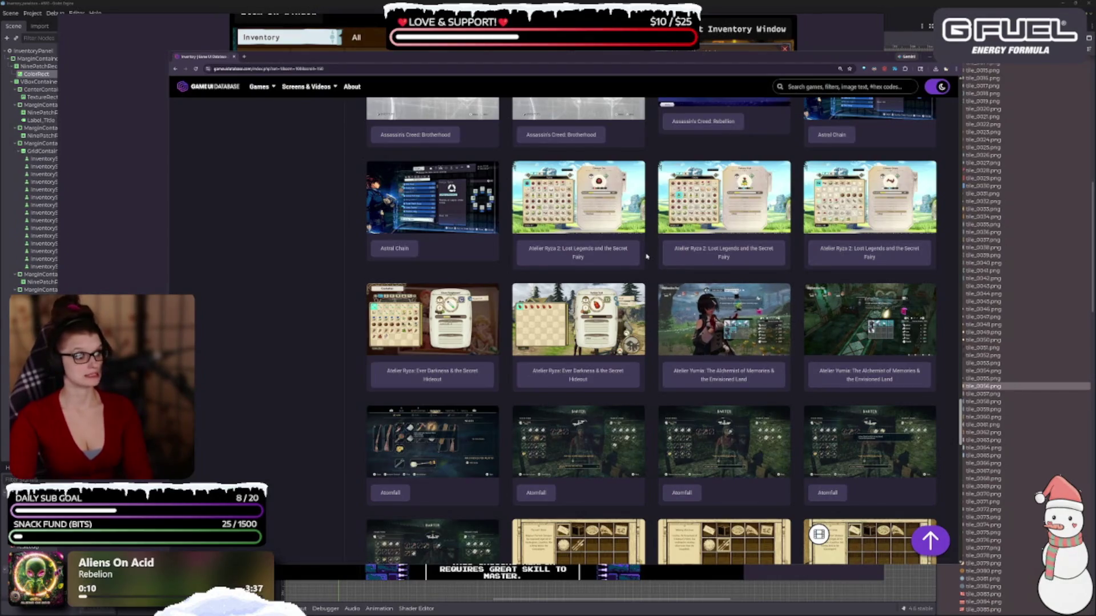
Step: Scroll down the gallery and watch the Blasphemous 2 inventory video
{"action": "scroll", "coordinate": [578, 257], "scroll_direction": "down", "scroll_amount": 9}
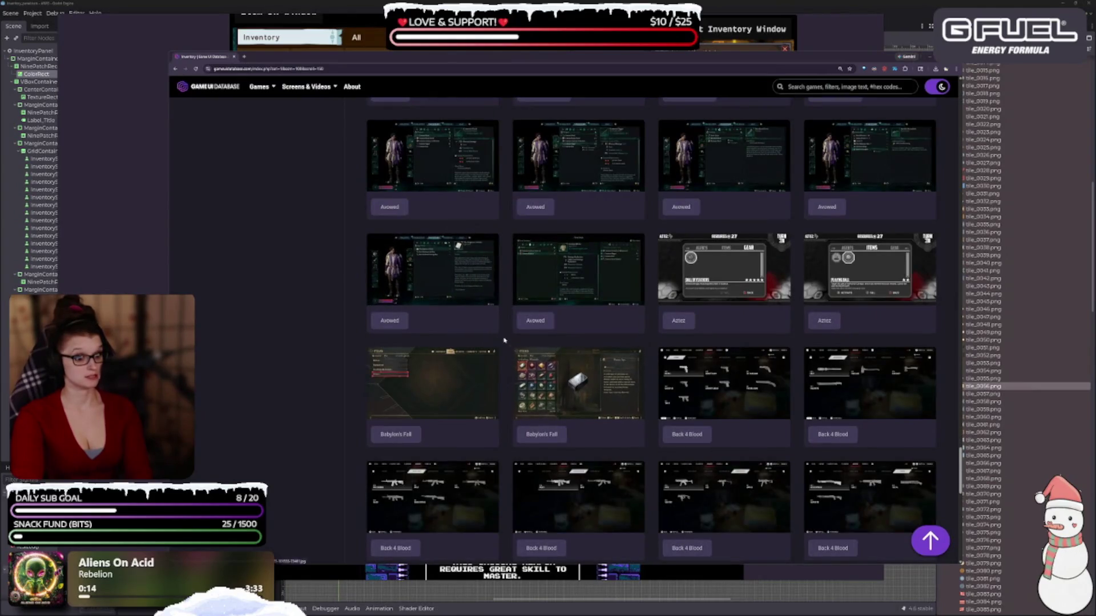
{"action": "scroll", "coordinate": [438, 339], "scroll_direction": "down", "scroll_amount": 6}
{"action": "scroll", "coordinate": [429, 337], "scroll_direction": "up", "scroll_amount": 2}
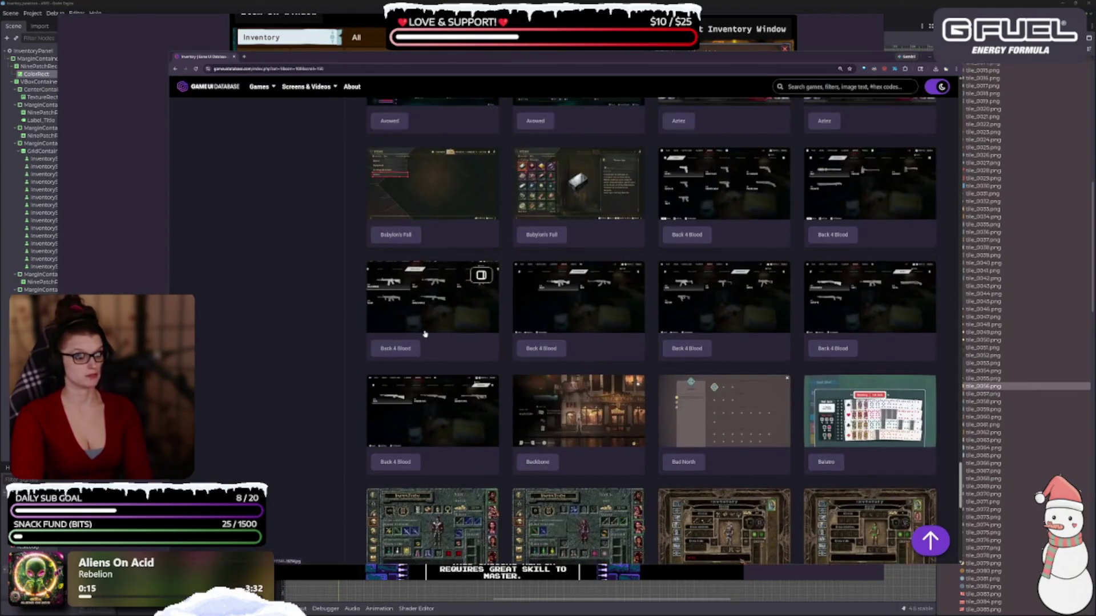
{"action": "scroll", "coordinate": [425, 336], "scroll_direction": "down", "scroll_amount": 6}
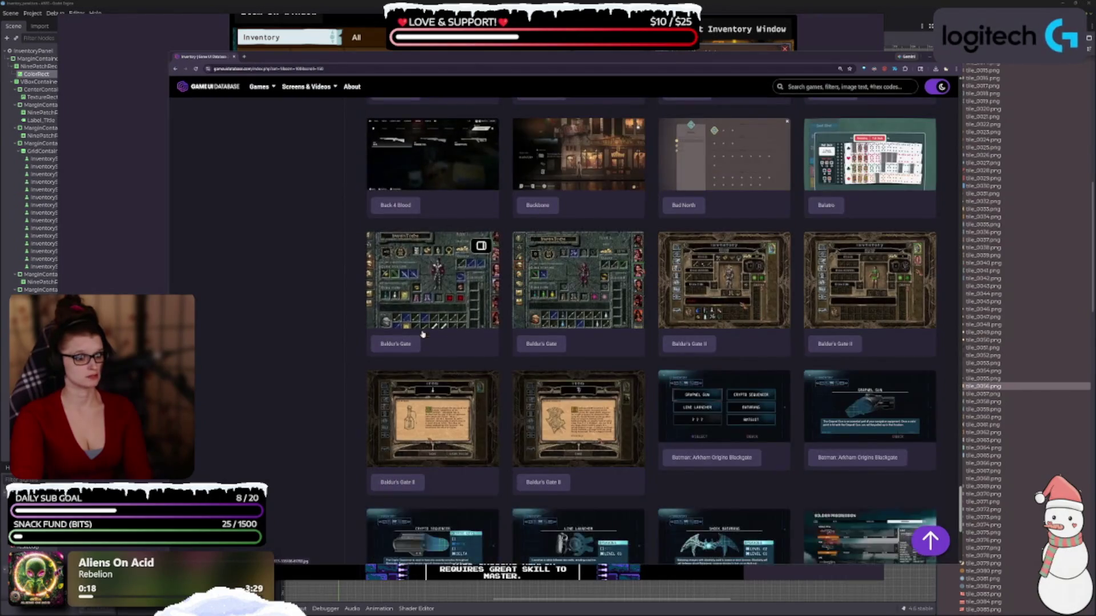
{"action": "scroll", "coordinate": [421, 333], "scroll_direction": "down", "scroll_amount": 5}
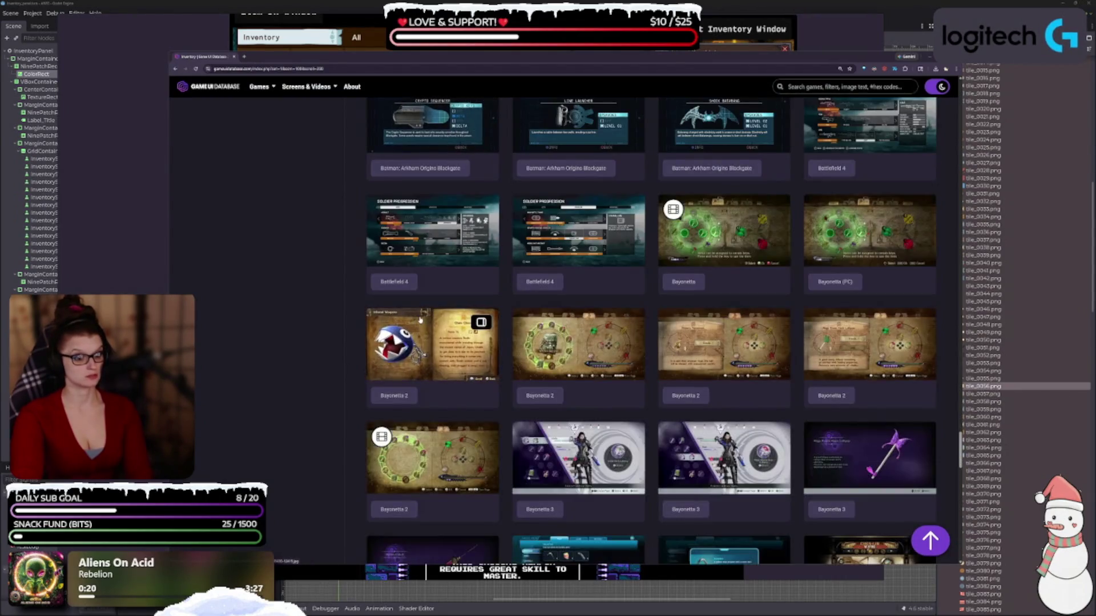
{"action": "scroll", "coordinate": [421, 320], "scroll_direction": "down", "scroll_amount": 5}
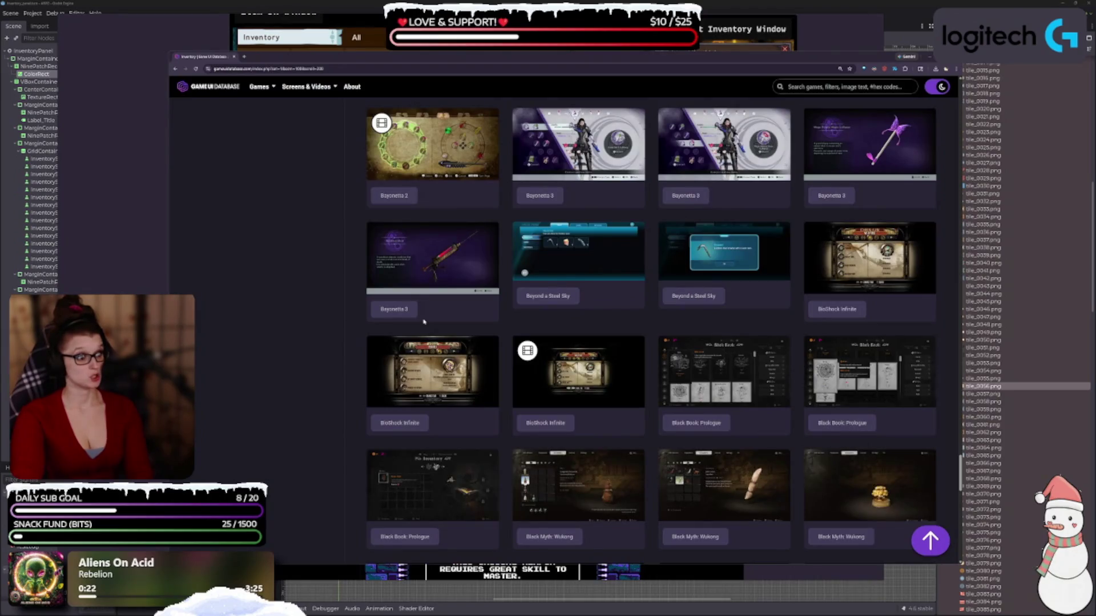
{"action": "scroll", "coordinate": [424, 322], "scroll_direction": "down", "scroll_amount": 5}
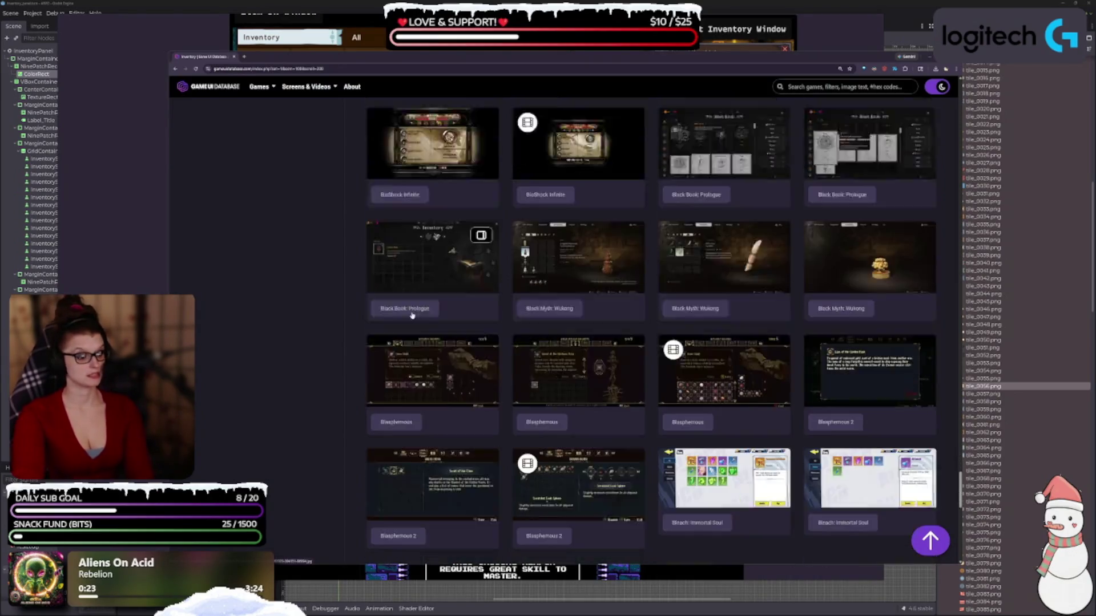
{"action": "scroll", "coordinate": [411, 317], "scroll_direction": "down", "scroll_amount": 3}
{"action": "scroll", "coordinate": [428, 280], "scroll_direction": "down", "scroll_amount": 1}
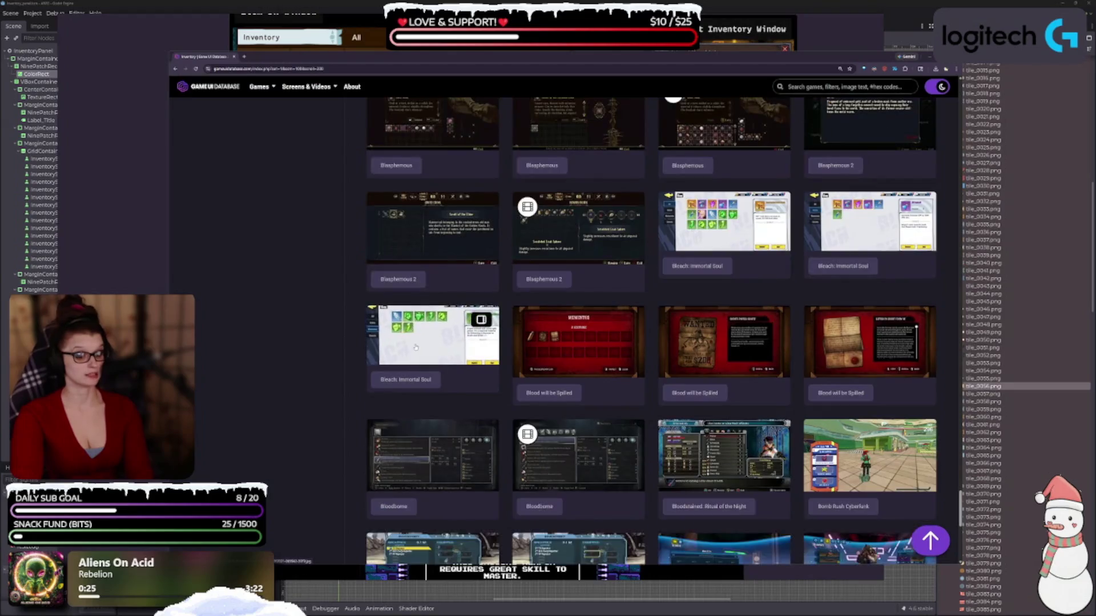
{"action": "left_click", "coordinate": [577, 228]}
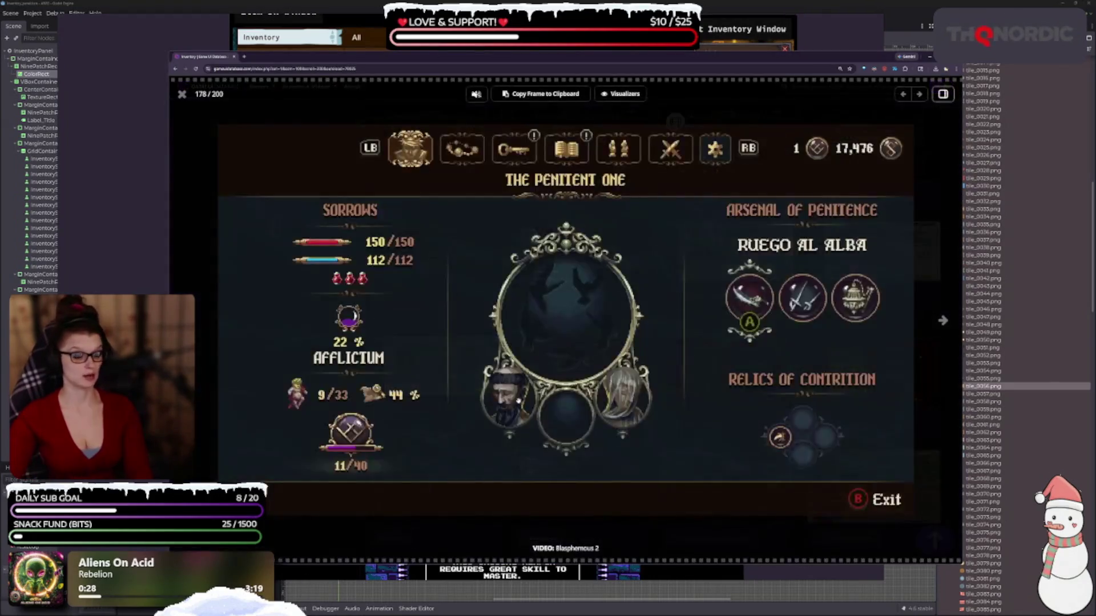
{"action": "key", "text": "Escape"}
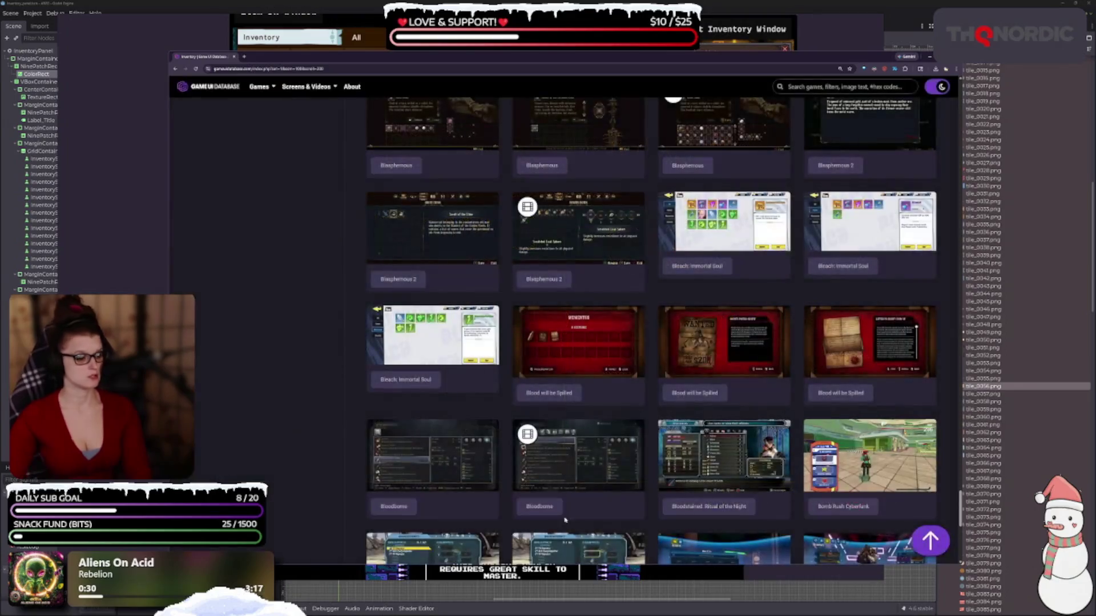
Step: Preview the Bloodstained, Bomb Rush Cyberfunk and Bravely Default item screenshots
{"action": "scroll", "coordinate": [554, 484], "scroll_direction": "down", "scroll_amount": 4}
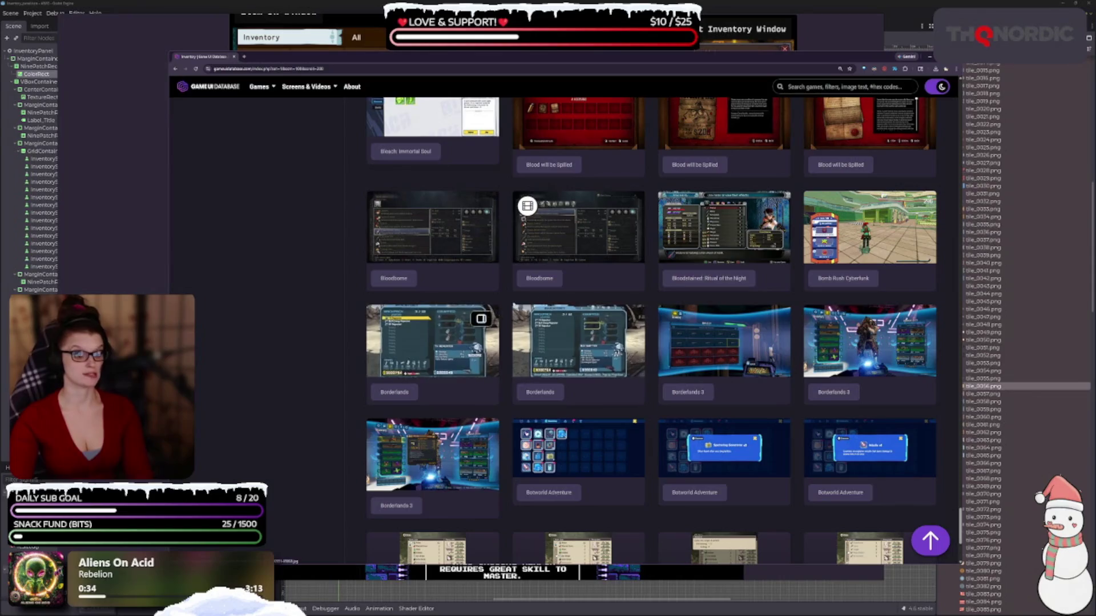
{"action": "left_click", "coordinate": [685, 237]}
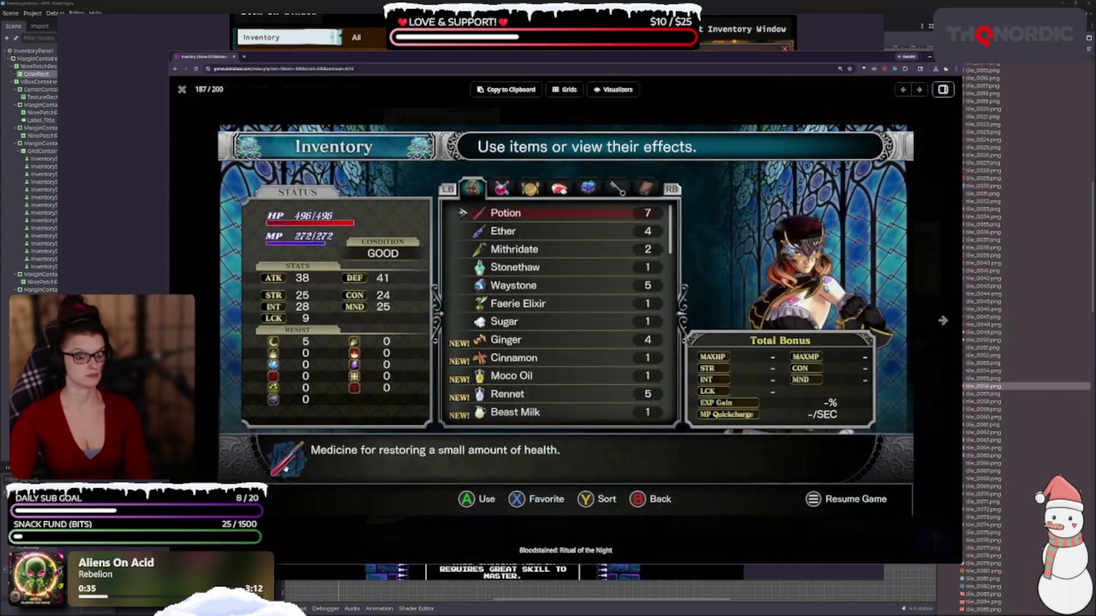
{"action": "key", "text": "Escape"}
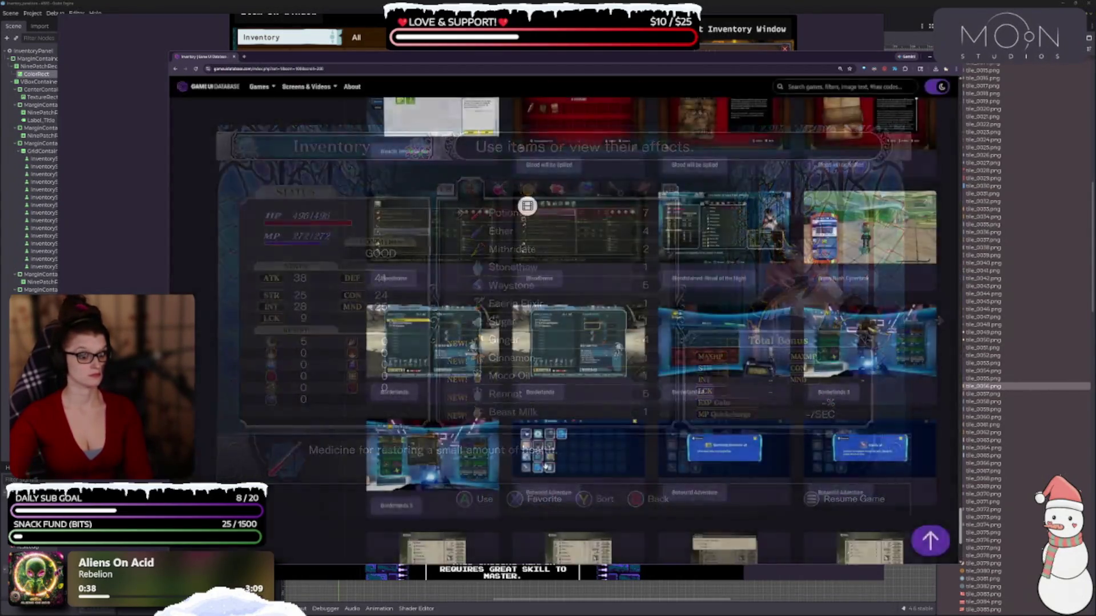
{"action": "left_click", "coordinate": [869, 228]}
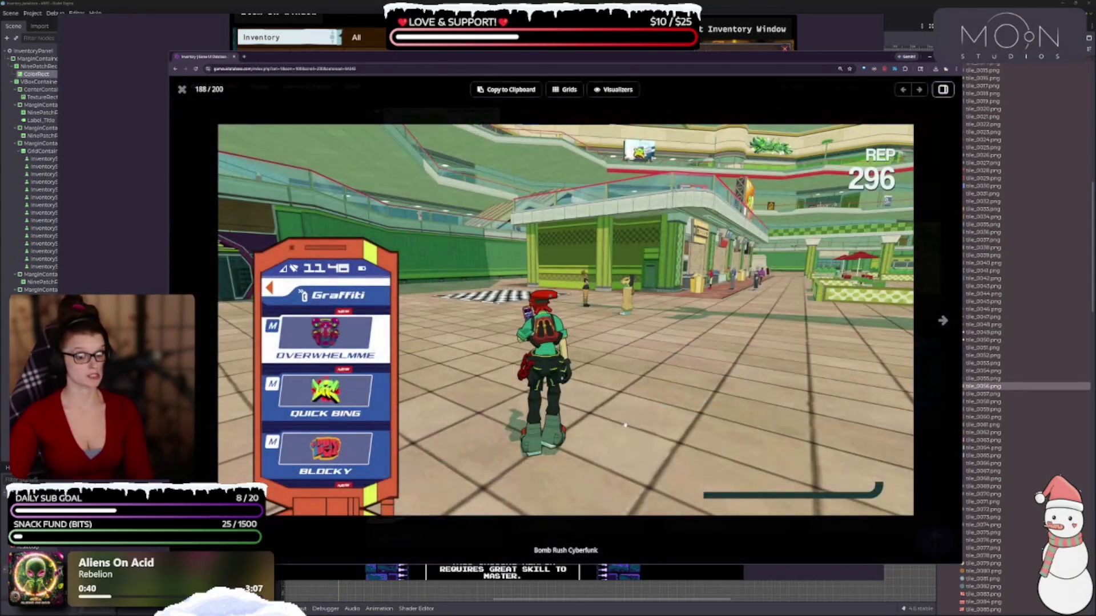
{"action": "key", "text": "Escape"}
{"action": "scroll", "coordinate": [600, 341], "scroll_direction": "down", "scroll_amount": 3}
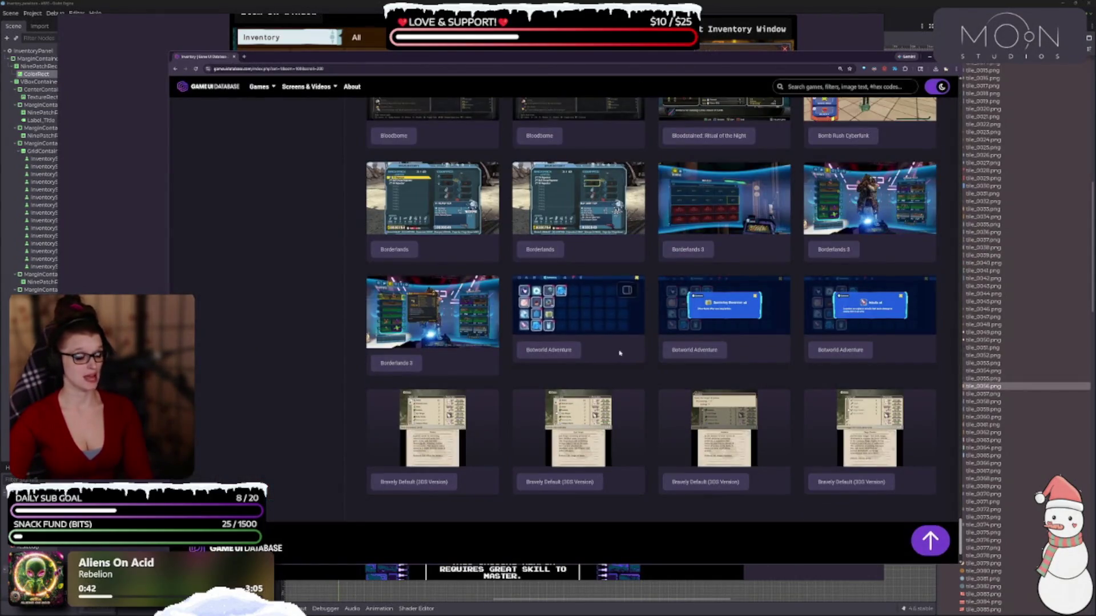
{"action": "scroll", "coordinate": [513, 445], "scroll_direction": "down", "scroll_amount": 2}
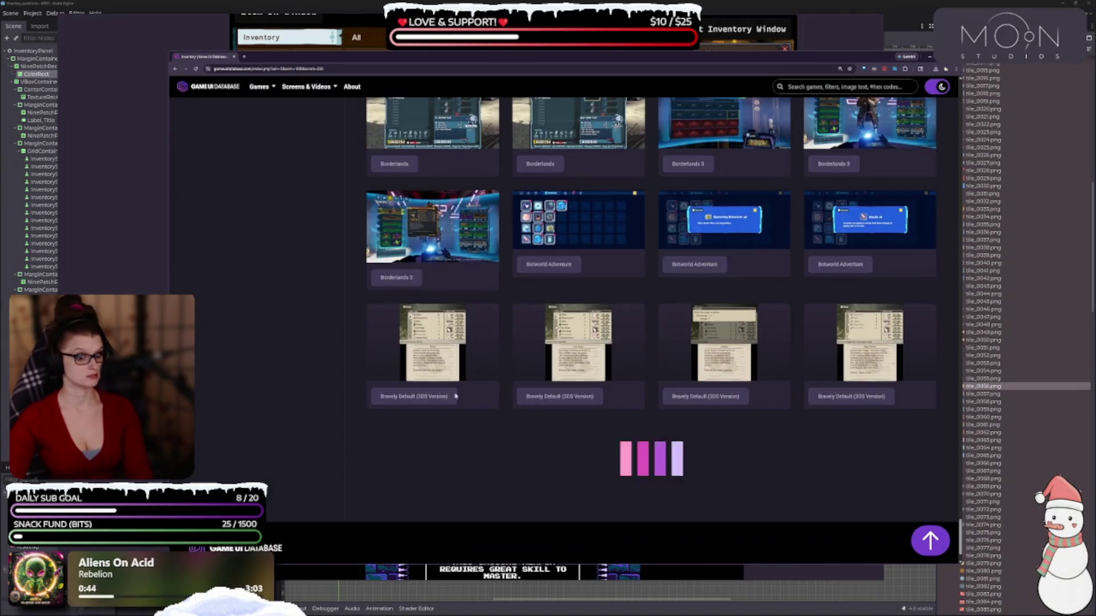
{"action": "left_click", "coordinate": [434, 337]}
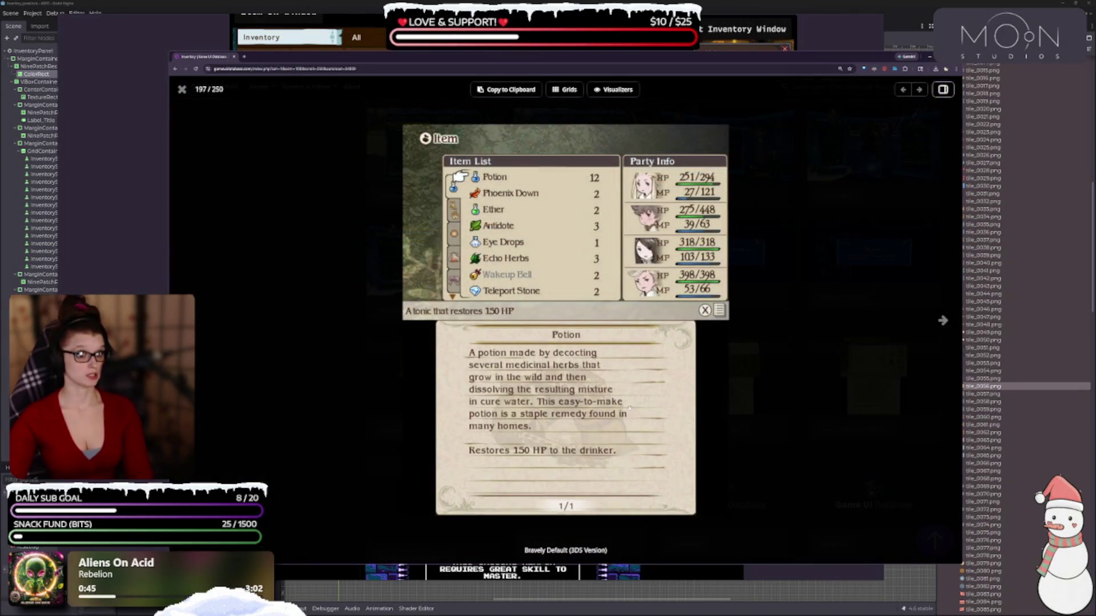
{"action": "key", "text": "Escape"}
Step: Scroll on, preview Cadence of Hyrule, and continue to the Castlevania and Cat Game rows
{"action": "scroll", "coordinate": [639, 394], "scroll_direction": "down", "scroll_amount": 2}
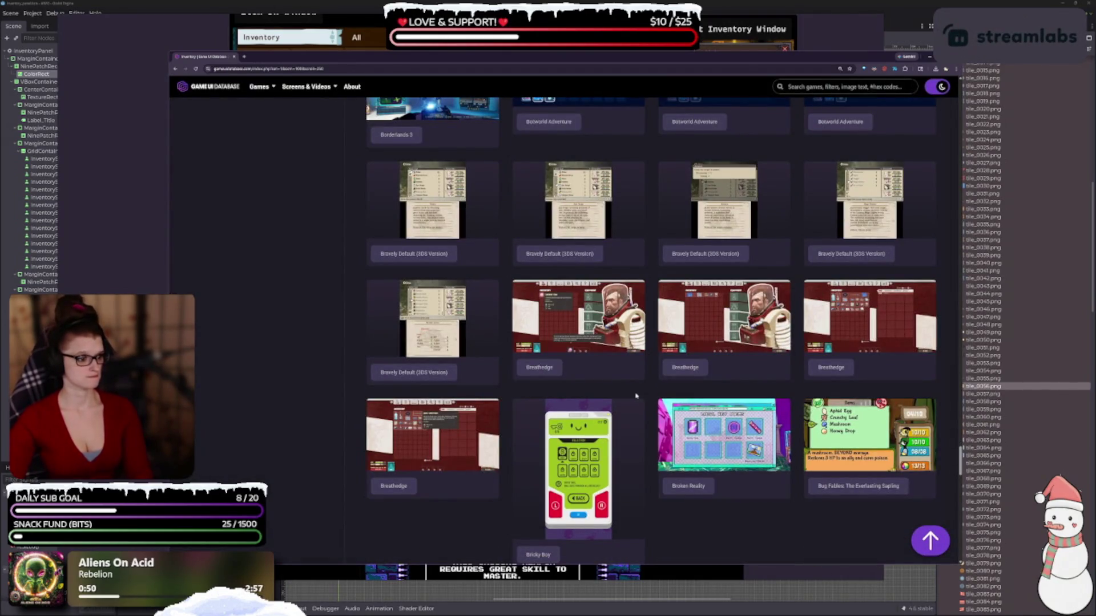
{"action": "scroll", "coordinate": [632, 396], "scroll_direction": "down", "scroll_amount": 5}
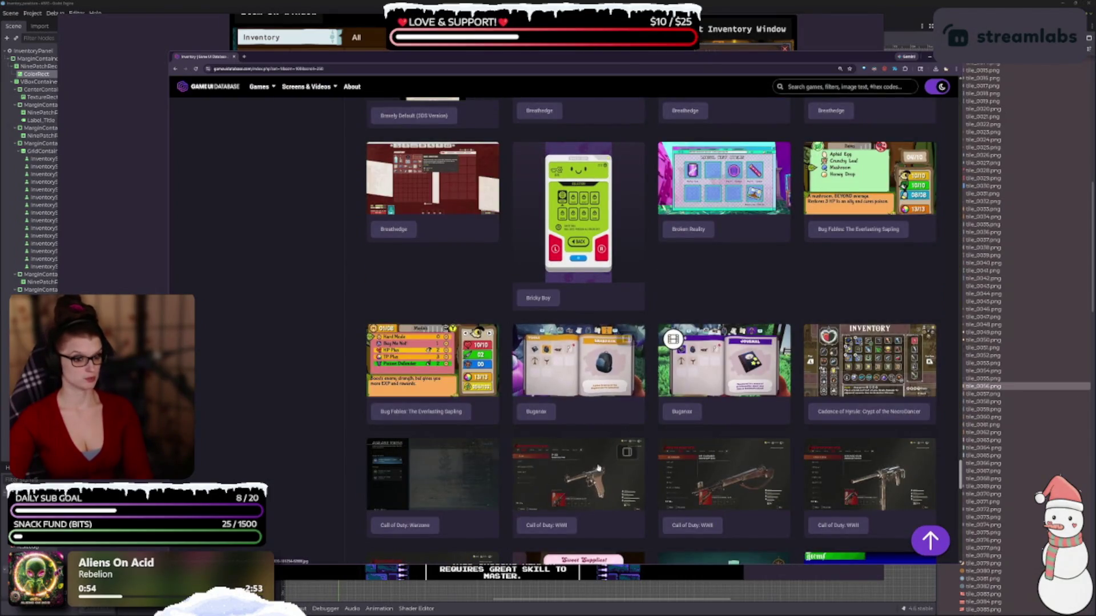
{"action": "scroll", "coordinate": [529, 418], "scroll_direction": "down", "scroll_amount": 2}
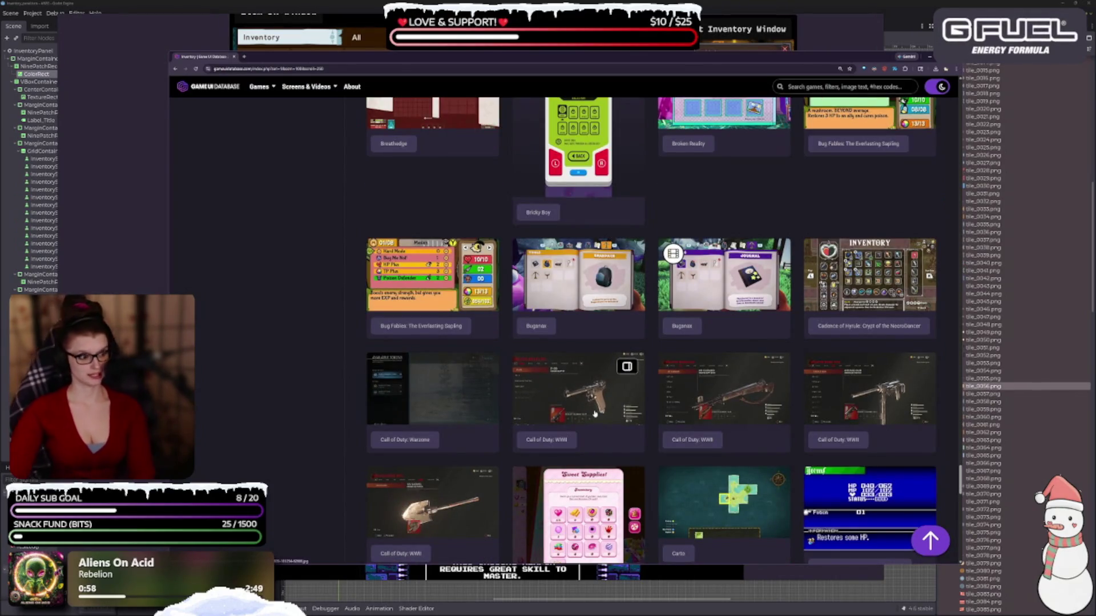
{"action": "scroll", "coordinate": [488, 335], "scroll_direction": "down", "scroll_amount": 2}
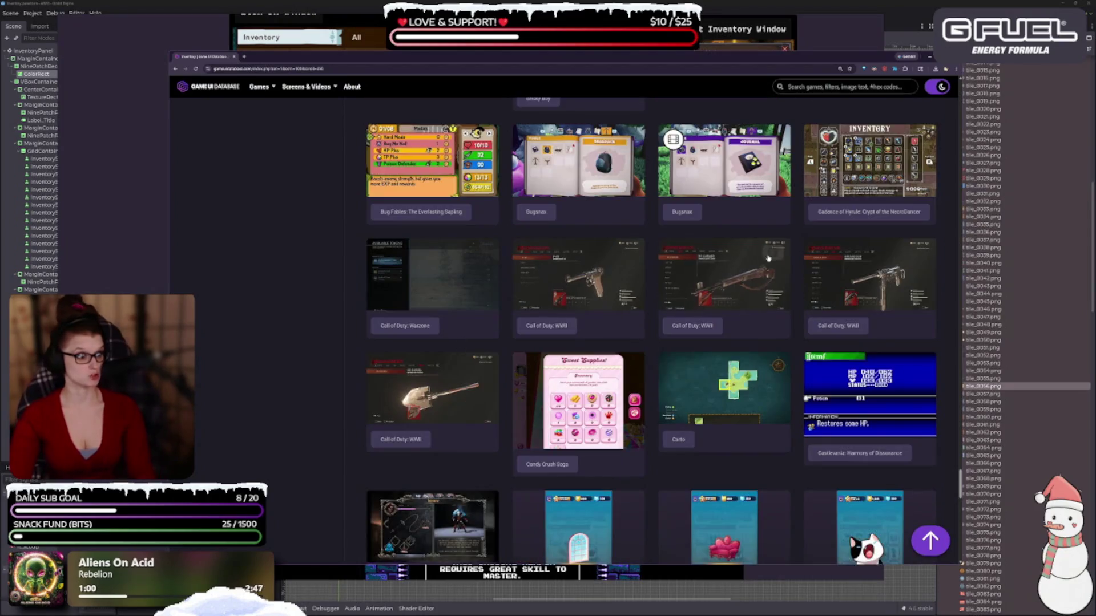
{"action": "left_click", "coordinate": [892, 181]}
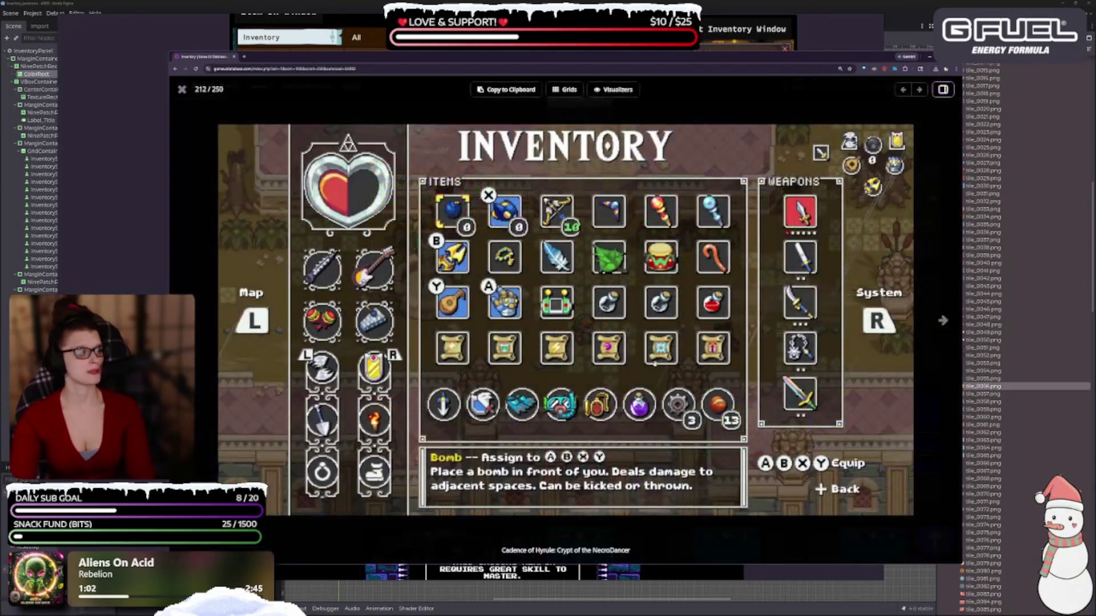
{"action": "key", "text": "Escape"}
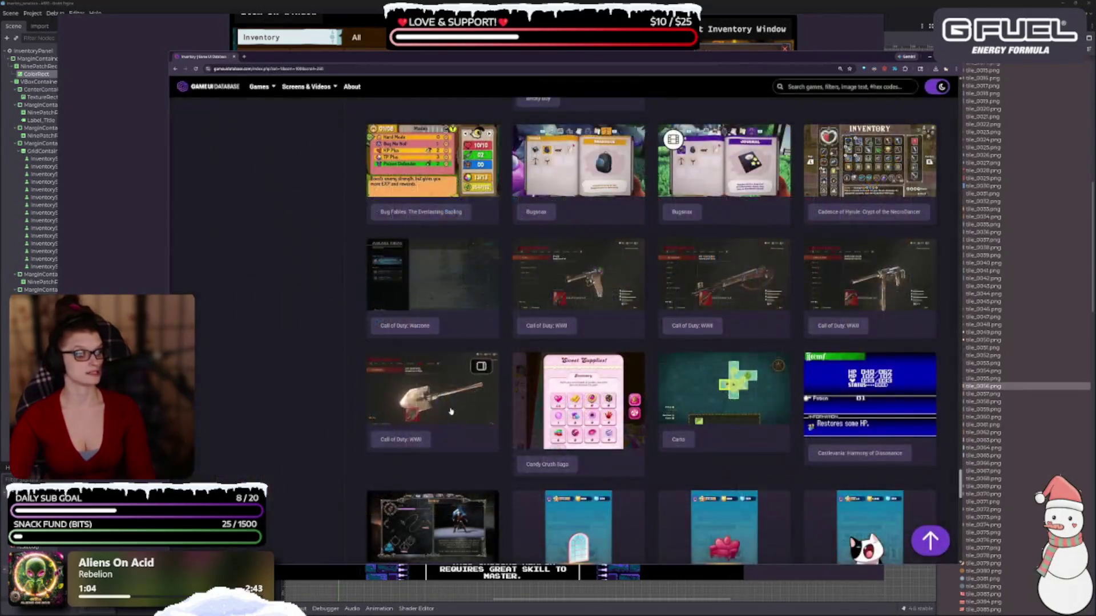
{"action": "scroll", "coordinate": [541, 468], "scroll_direction": "down", "scroll_amount": 3}
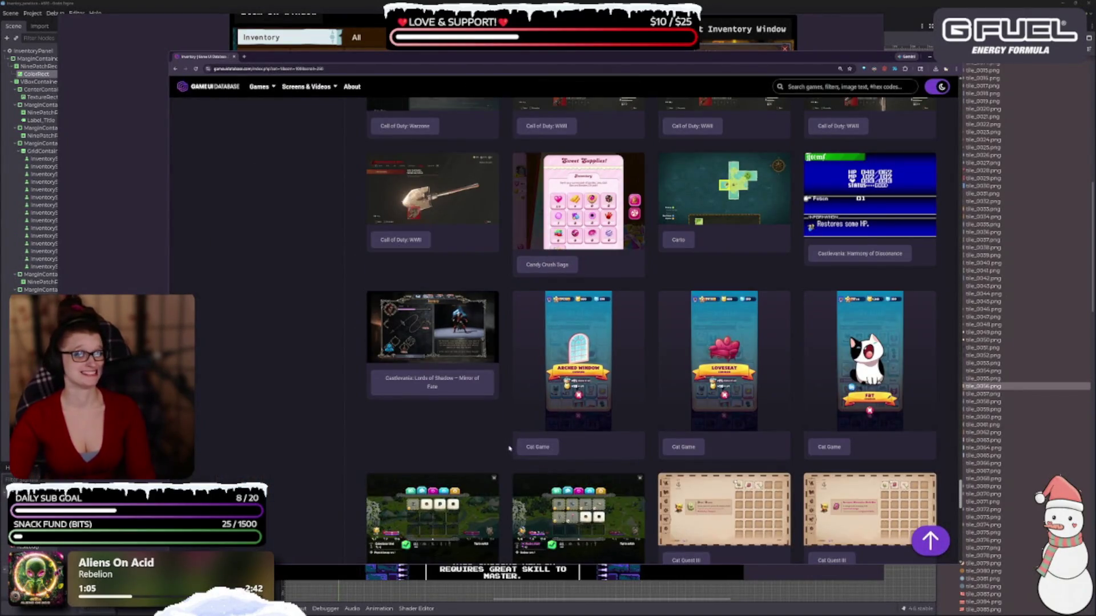
{"action": "scroll", "coordinate": [508, 447], "scroll_direction": "down", "scroll_amount": 3}
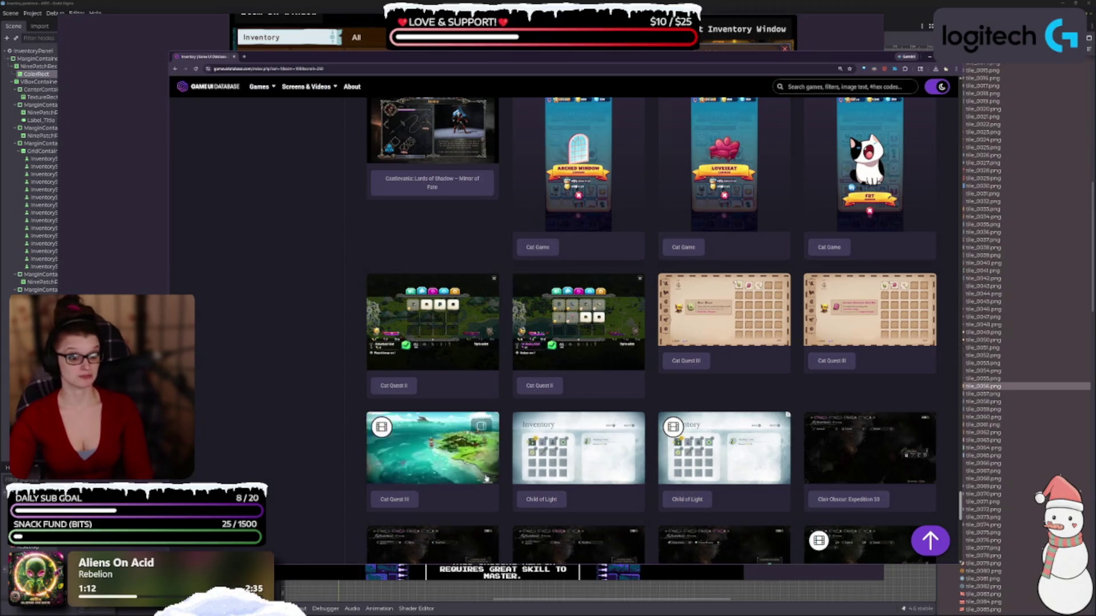
Step: Scroll down and open the Control game page from its tag
{"action": "scroll", "coordinate": [688, 347], "scroll_direction": "down", "scroll_amount": 5}
{"action": "scroll", "coordinate": [688, 347], "scroll_direction": "down", "scroll_amount": 5}
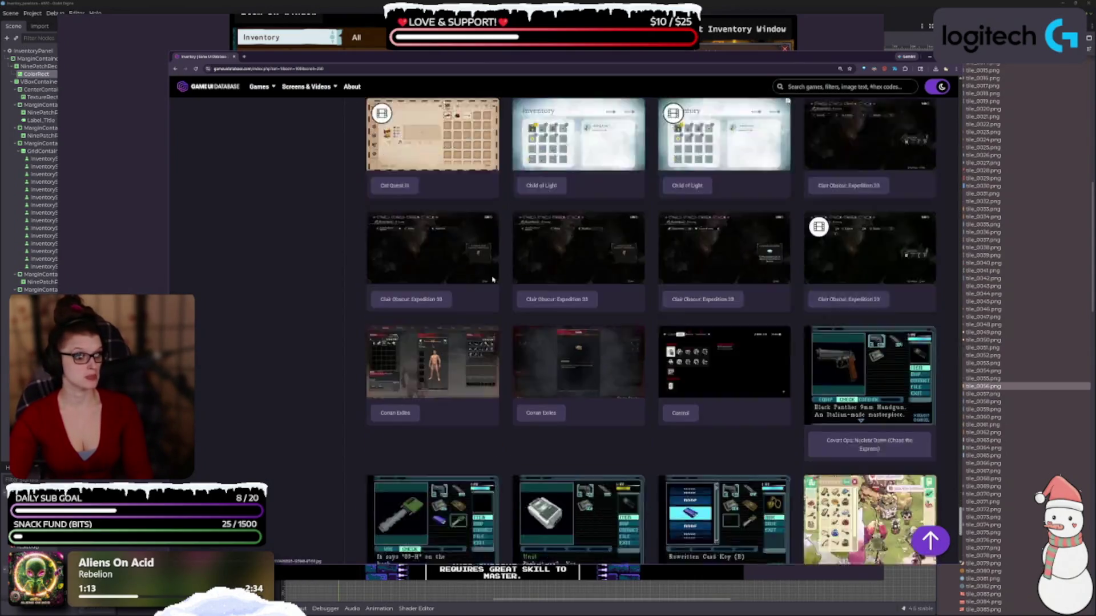
{"action": "left_click", "coordinate": [667, 216]}
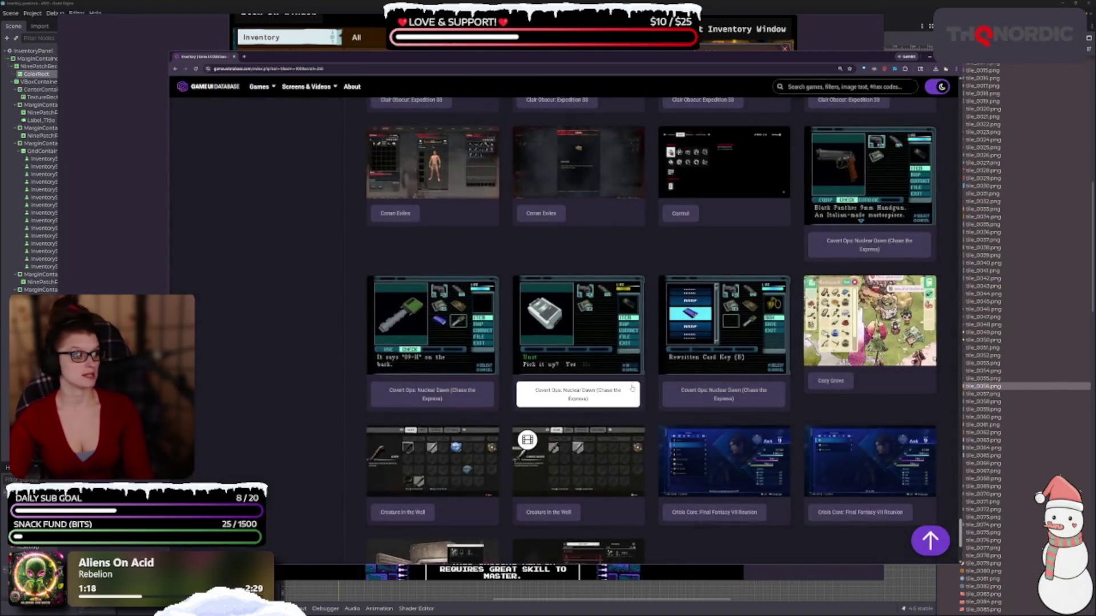
Step: Keep scrolling past Destiny and Deus Ex to the Dino Crisis and Dishonored entries
{"action": "scroll", "coordinate": [607, 421], "scroll_direction": "down", "scroll_amount": 2}
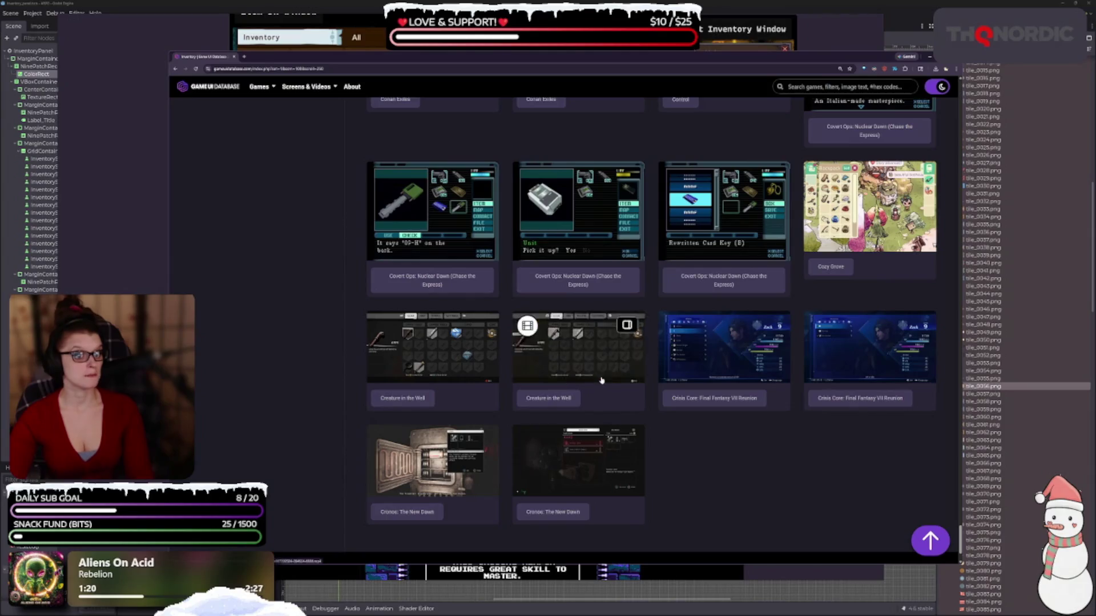
{"action": "scroll", "coordinate": [607, 420], "scroll_direction": "down", "scroll_amount": 3}
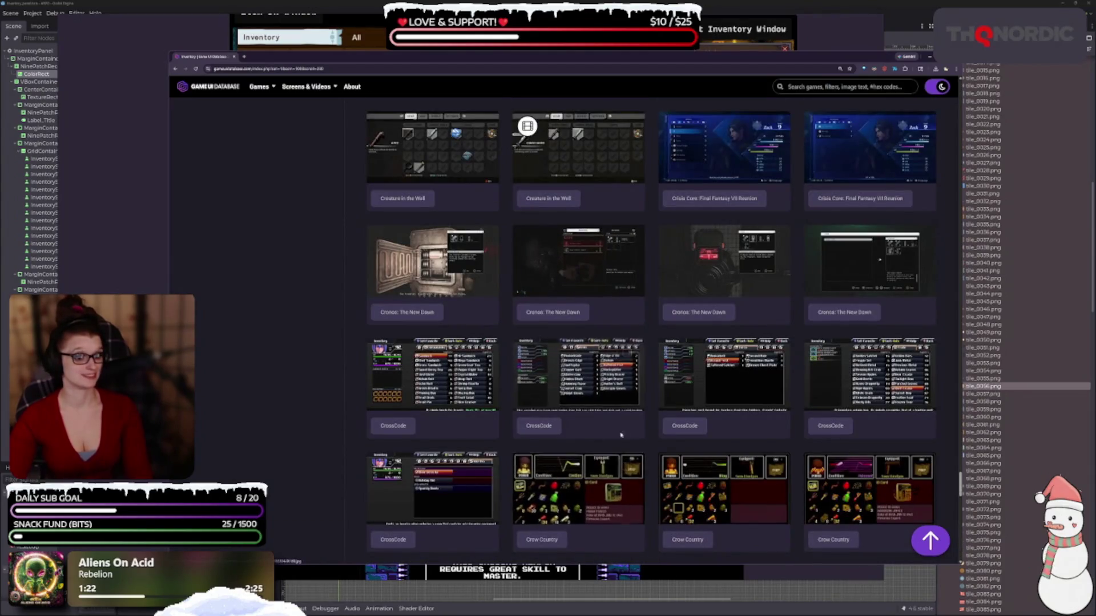
{"action": "scroll", "coordinate": [759, 263], "scroll_direction": "down", "scroll_amount": 2}
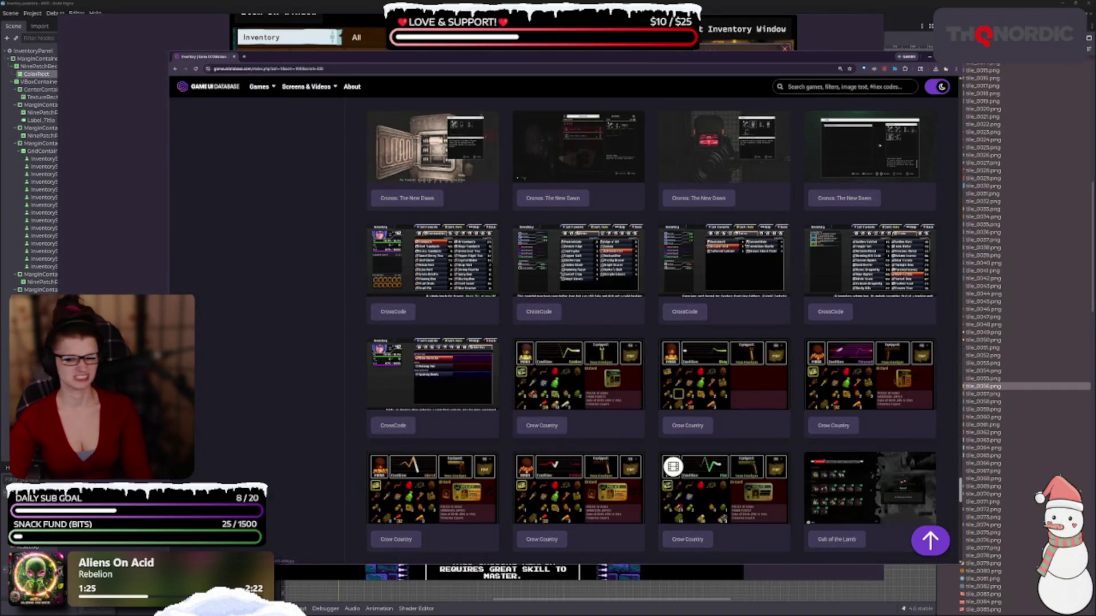
{"action": "scroll", "coordinate": [562, 334], "scroll_direction": "down", "scroll_amount": 5}
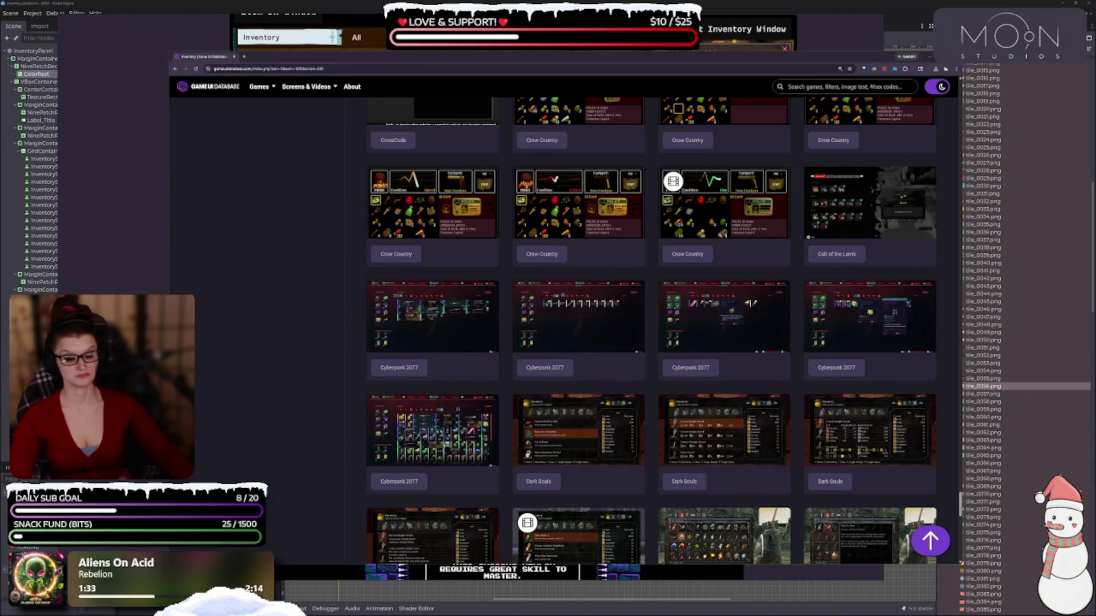
{"action": "scroll", "coordinate": [541, 370], "scroll_direction": "down", "scroll_amount": 10}
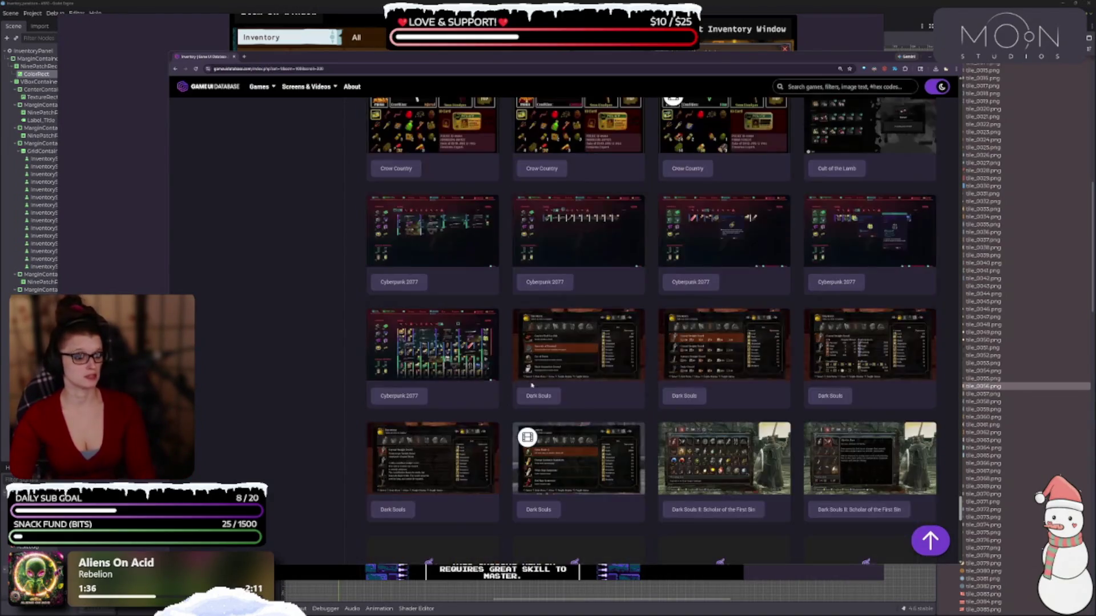
{"action": "scroll", "coordinate": [542, 370], "scroll_direction": "down", "scroll_amount": 5}
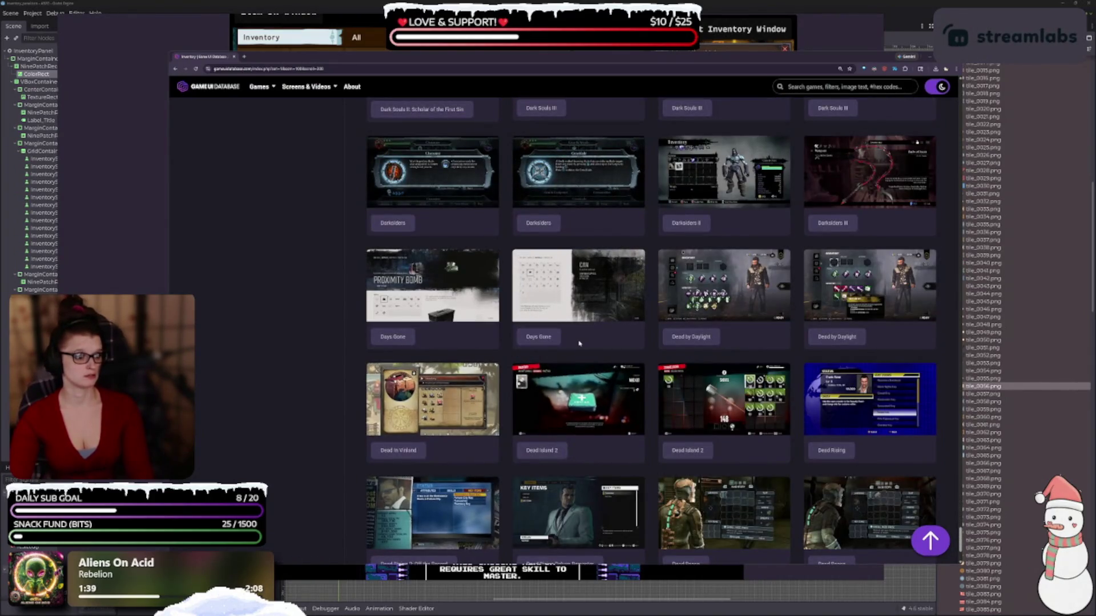
{"action": "scroll", "coordinate": [559, 465], "scroll_direction": "down", "scroll_amount": 7}
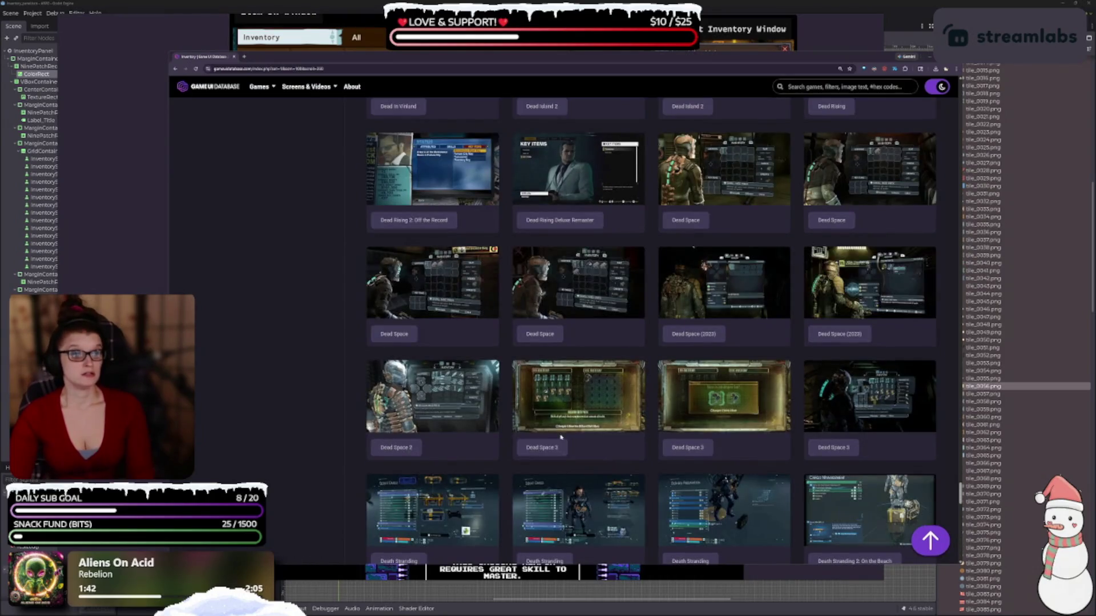
{"action": "scroll", "coordinate": [559, 465], "scroll_direction": "down", "scroll_amount": 9}
{"action": "scroll", "coordinate": [564, 446], "scroll_direction": "down", "scroll_amount": 10}
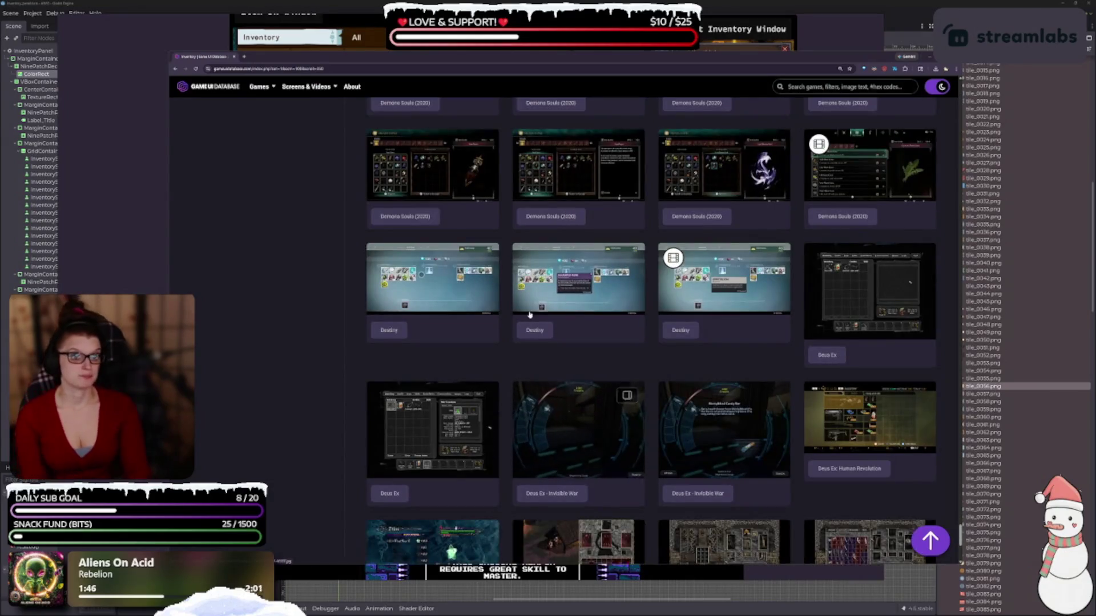
{"action": "scroll", "coordinate": [542, 405], "scroll_direction": "down", "scroll_amount": 7}
{"action": "scroll", "coordinate": [537, 401], "scroll_direction": "down", "scroll_amount": 9}
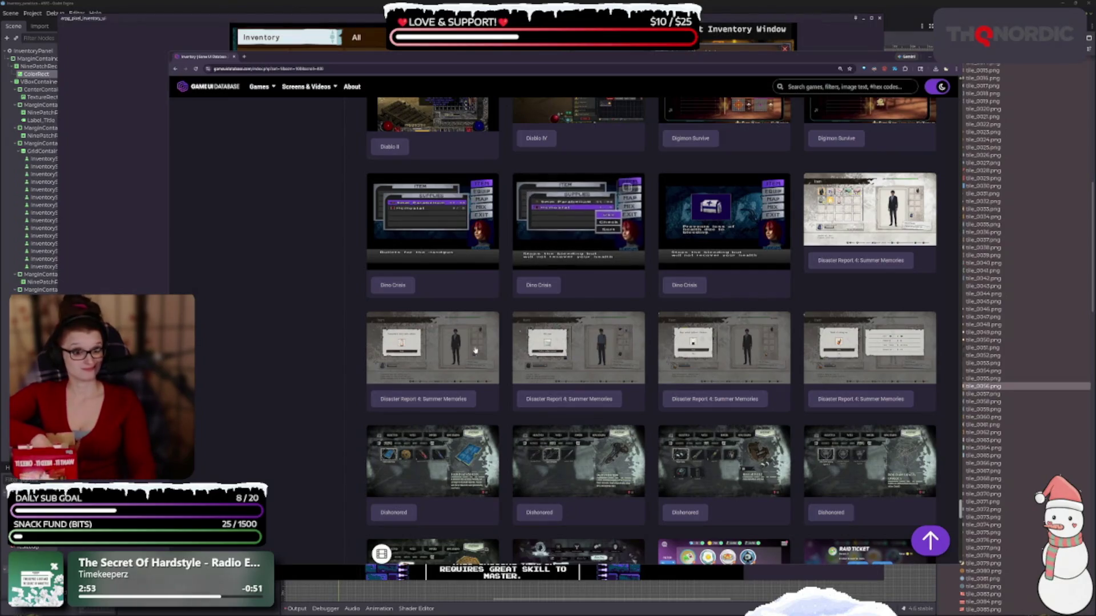
Step: Scroll down a row and enlarge the starred DmC: Devil May Cry items screenshot (375 of 400)
{"action": "scroll", "coordinate": [469, 349], "scroll_direction": "down", "scroll_amount": 3}
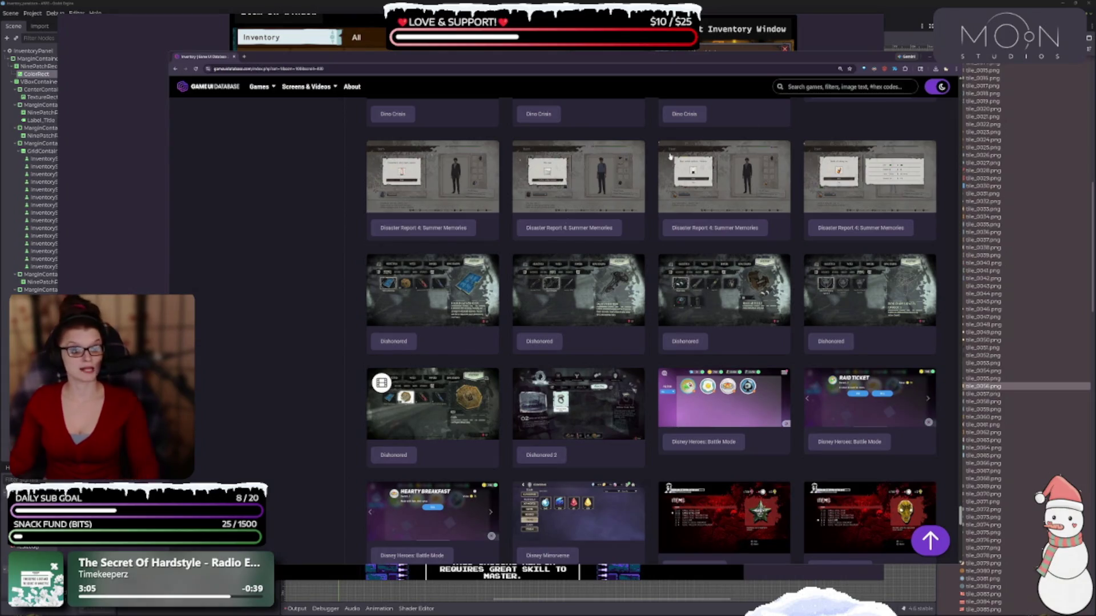
{"action": "scroll", "coordinate": [808, 449], "scroll_direction": "down", "scroll_amount": 2}
{"action": "left_click", "coordinate": [724, 374]}
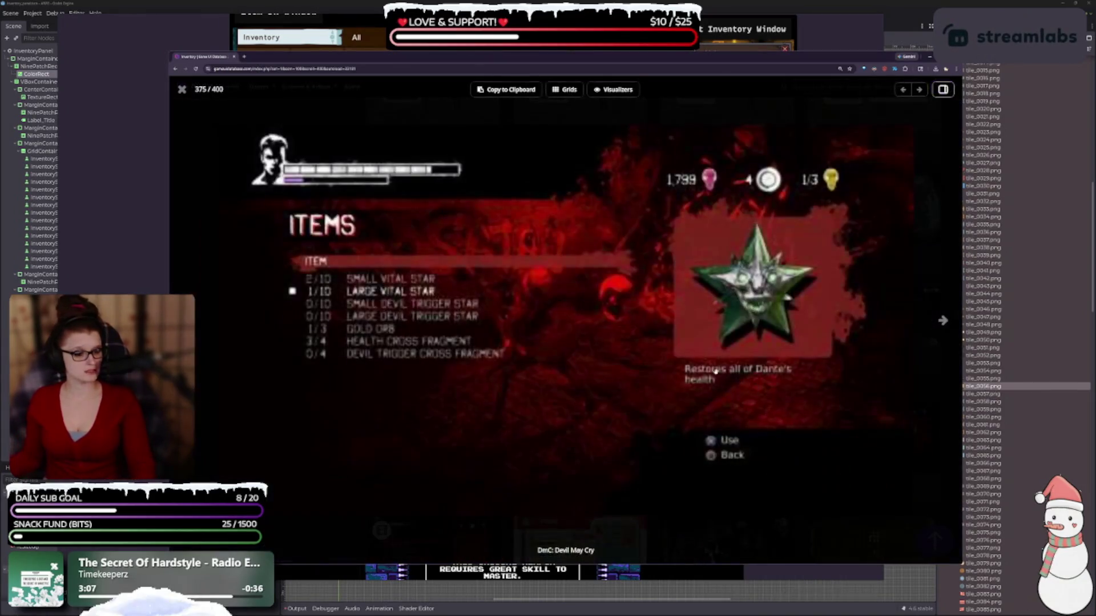
Step: Page through DmC, Dodgeball Academia and Don't Starve screenshots to 381 of 400, then close the viewer
{"action": "left_click", "coordinate": [945, 322]}
{"action": "left_click", "coordinate": [945, 321]}
{"action": "left_click", "coordinate": [945, 321]}
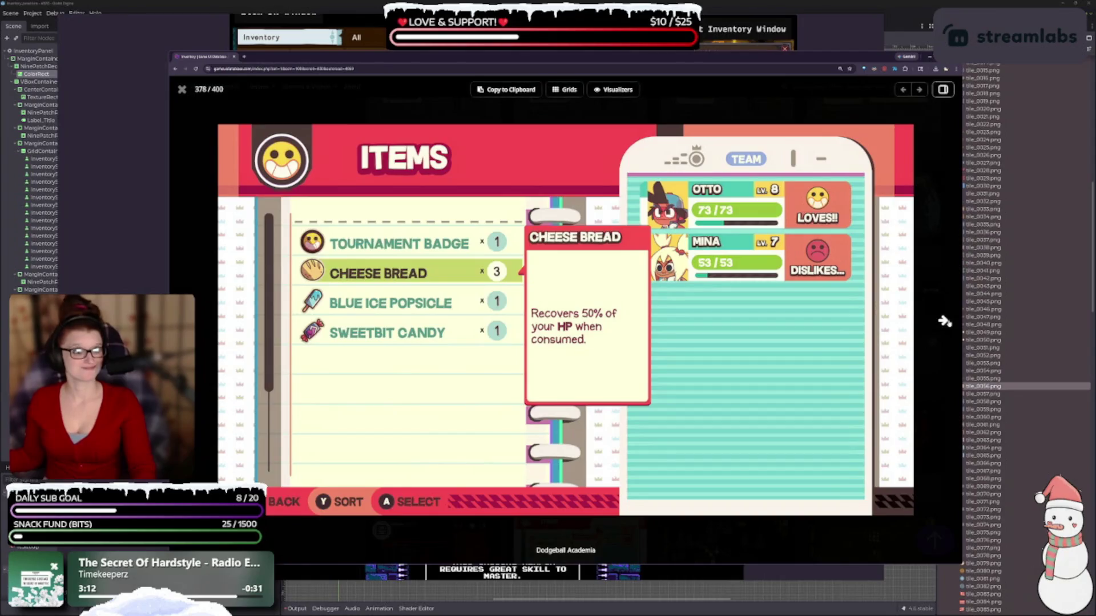
{"action": "left_click", "coordinate": [946, 321]}
{"action": "left_click", "coordinate": [945, 322]}
{"action": "left_click", "coordinate": [944, 322]}
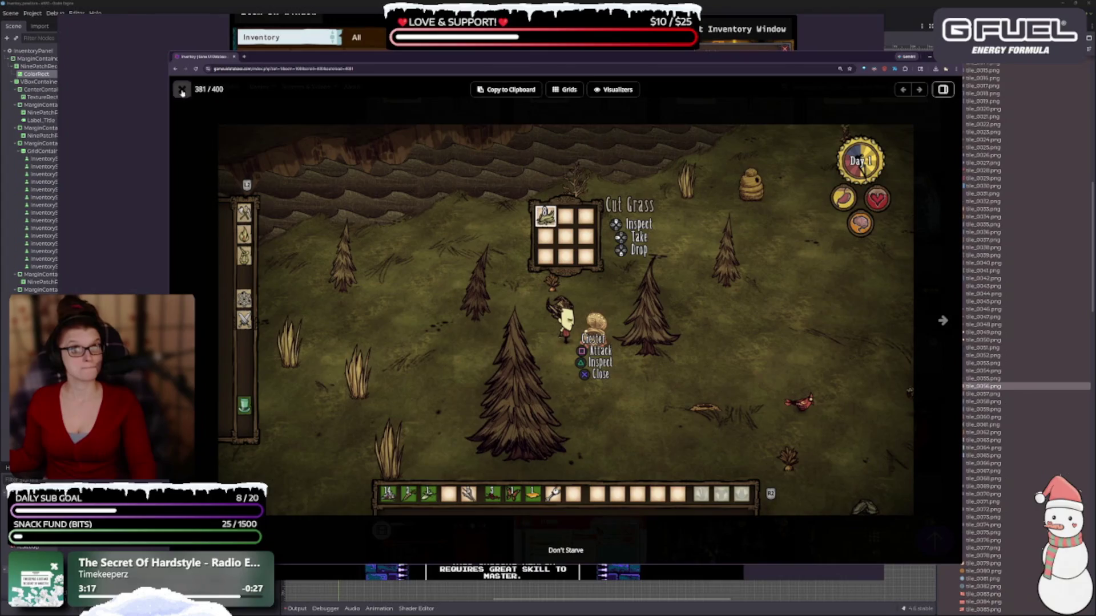
{"action": "left_click", "coordinate": [182, 92]}
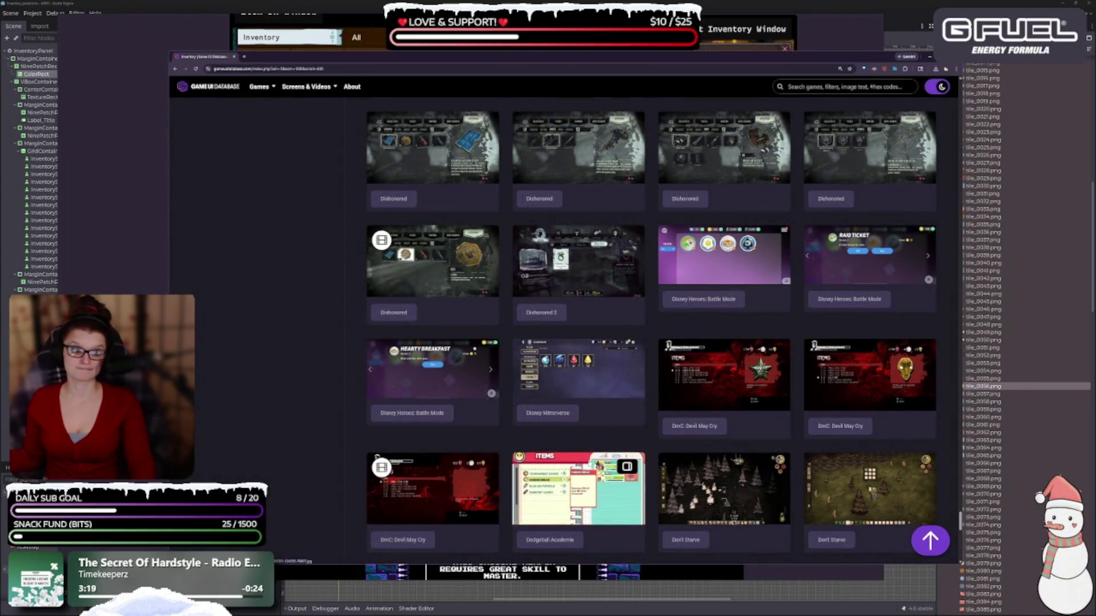
Step: Scroll down to Dragon Quest XI and preview its first inventory screenshot
{"action": "scroll", "coordinate": [587, 371], "scroll_direction": "down", "scroll_amount": 4}
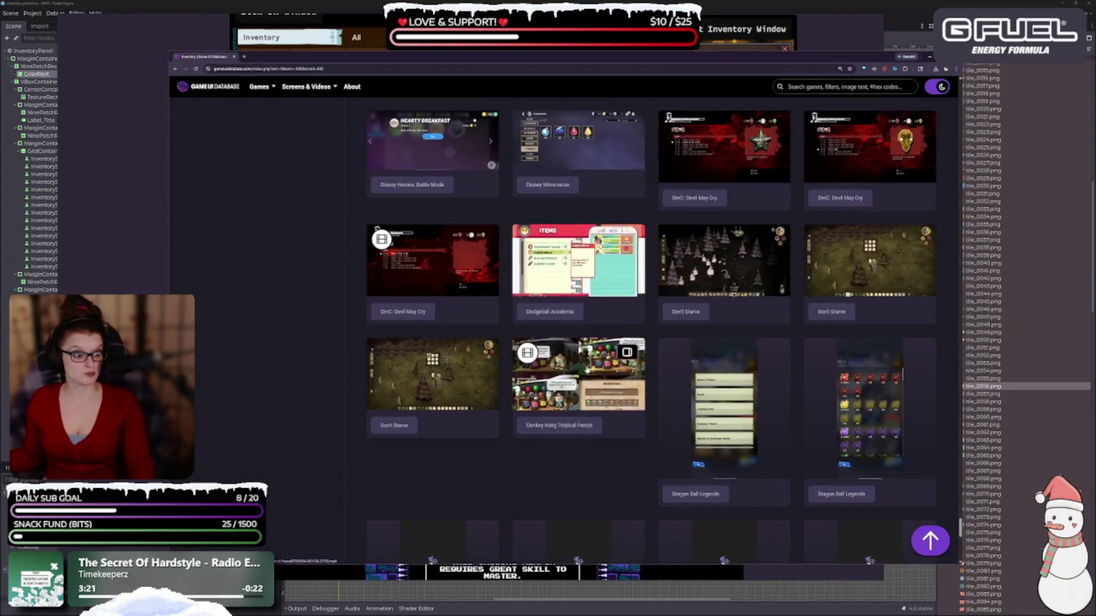
{"action": "scroll", "coordinate": [586, 371], "scroll_direction": "down", "scroll_amount": 5}
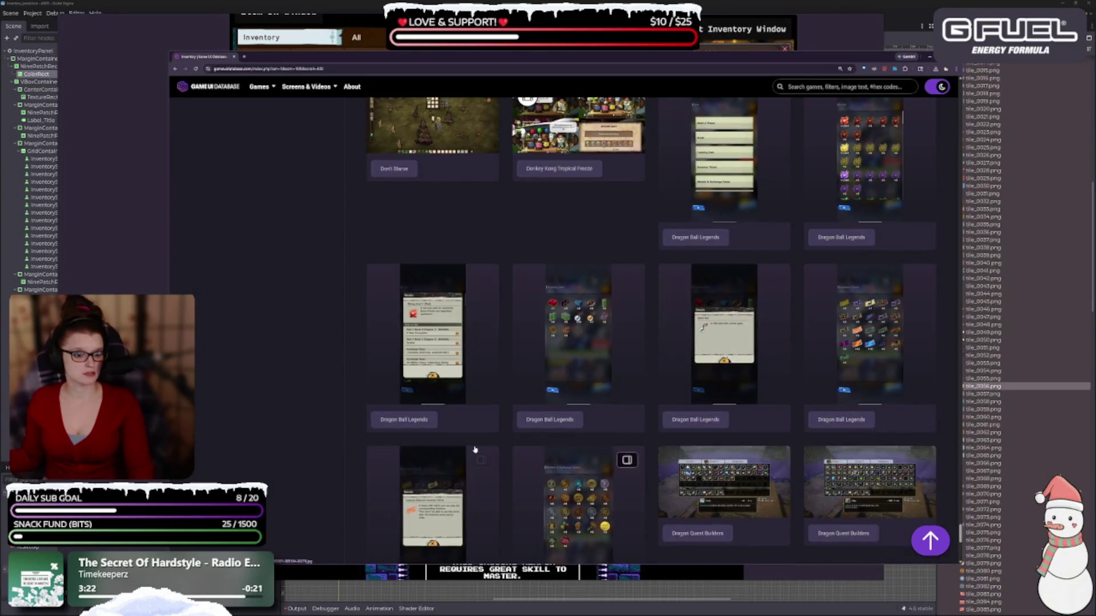
{"action": "scroll", "coordinate": [475, 411], "scroll_direction": "down", "scroll_amount": 5}
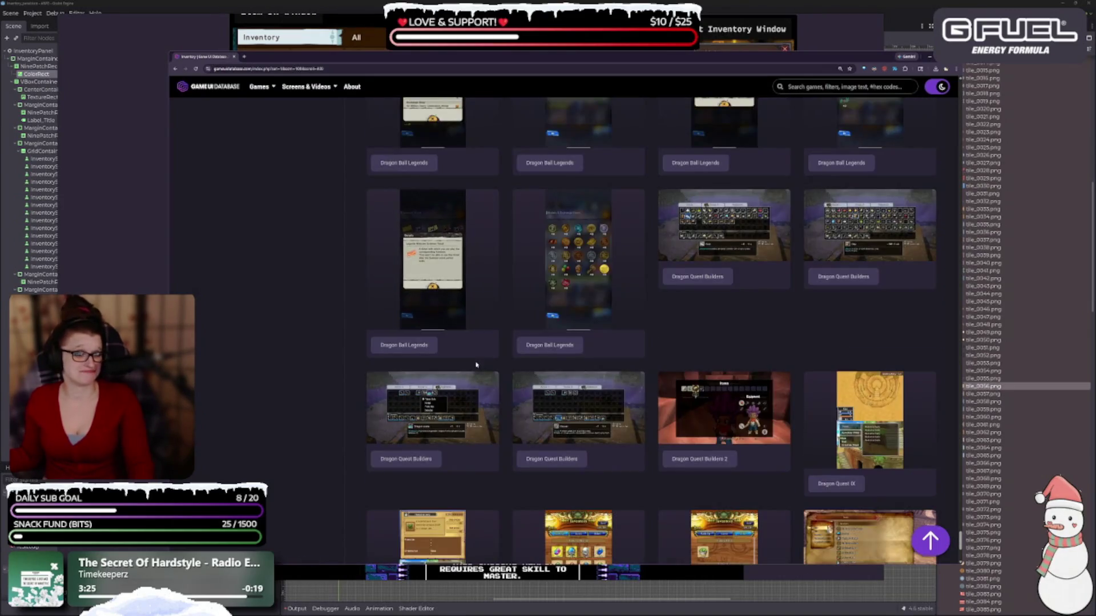
{"action": "scroll", "coordinate": [476, 364], "scroll_direction": "down", "scroll_amount": 2}
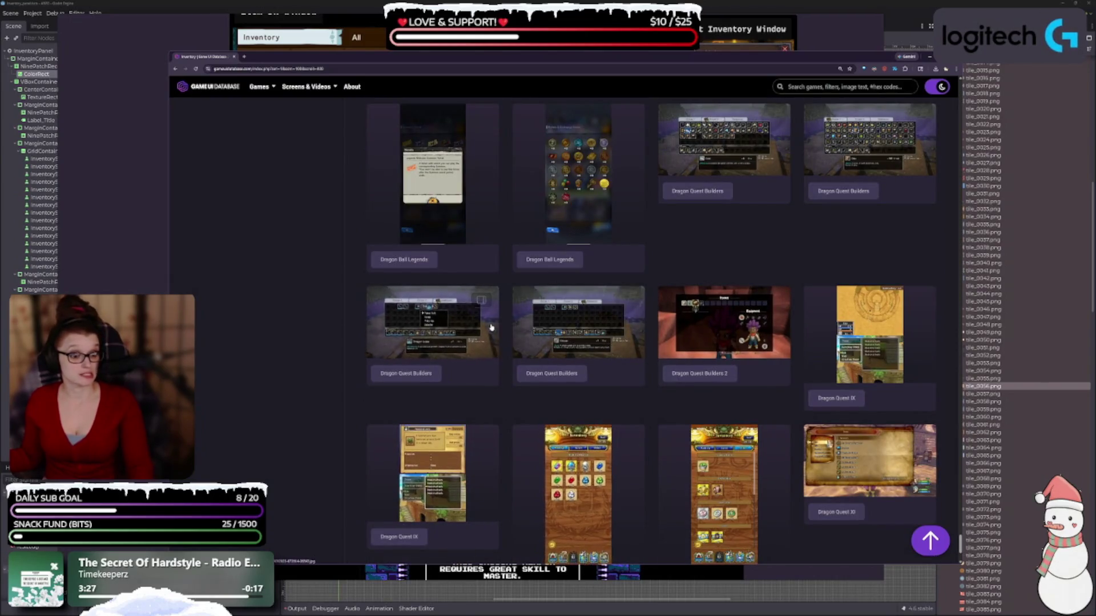
{"action": "scroll", "coordinate": [562, 424], "scroll_direction": "down", "scroll_amount": 2}
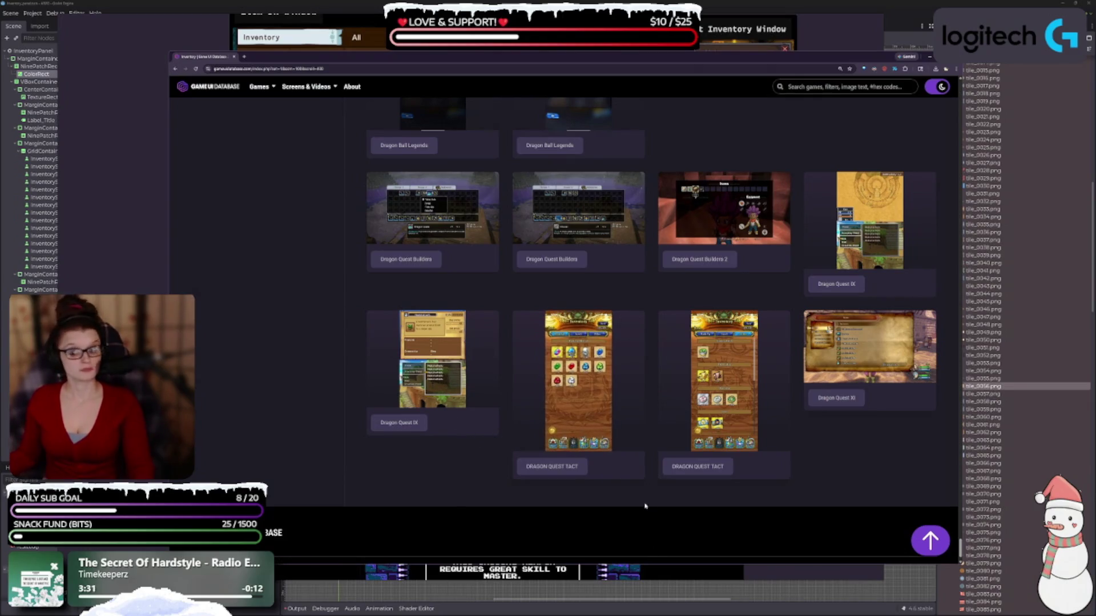
{"action": "scroll", "coordinate": [647, 451], "scroll_direction": "down", "scroll_amount": 3}
{"action": "scroll", "coordinate": [649, 320], "scroll_direction": "down", "scroll_amount": 2}
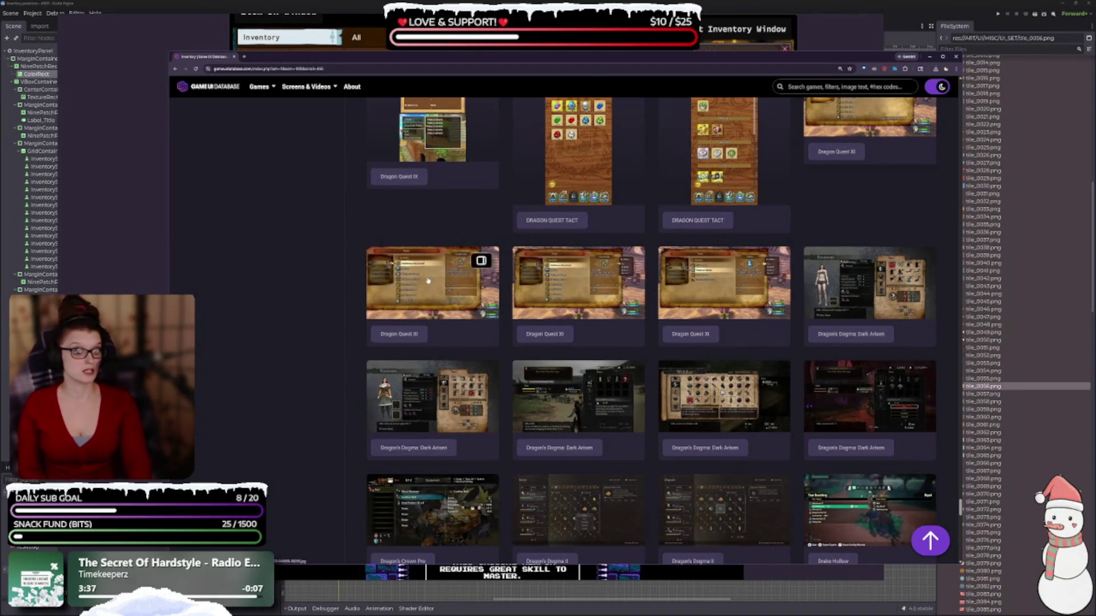
{"action": "left_click", "coordinate": [468, 302]}
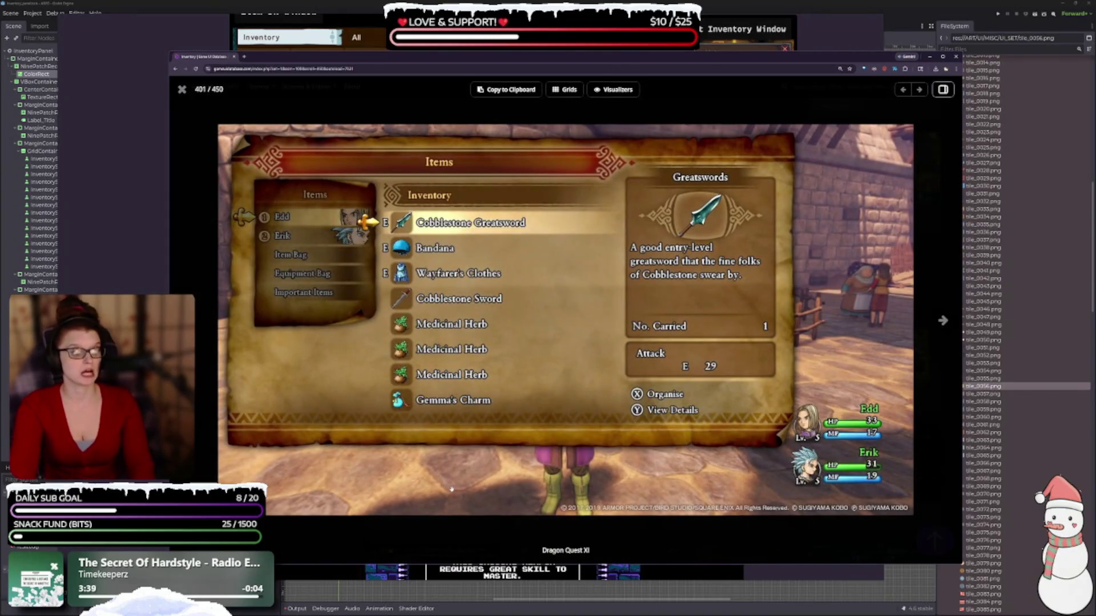
{"action": "key", "text": "Escape"}
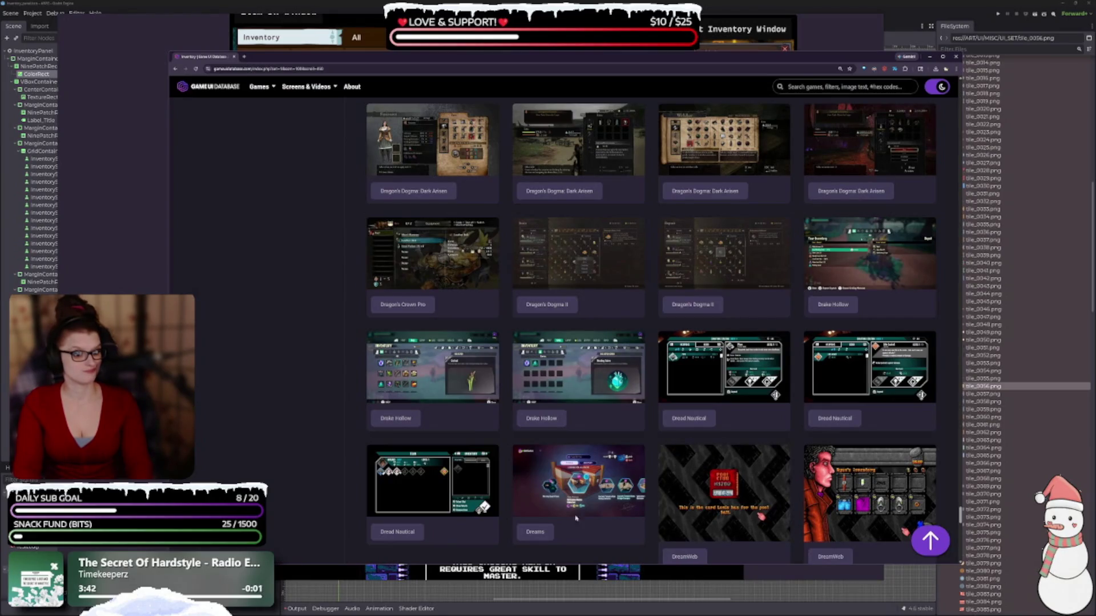
Step: Page from Drake Hollow through Dread Nautical crafting and Dreams prizes to the DreamWeb screens
{"action": "left_click", "coordinate": [578, 365]}
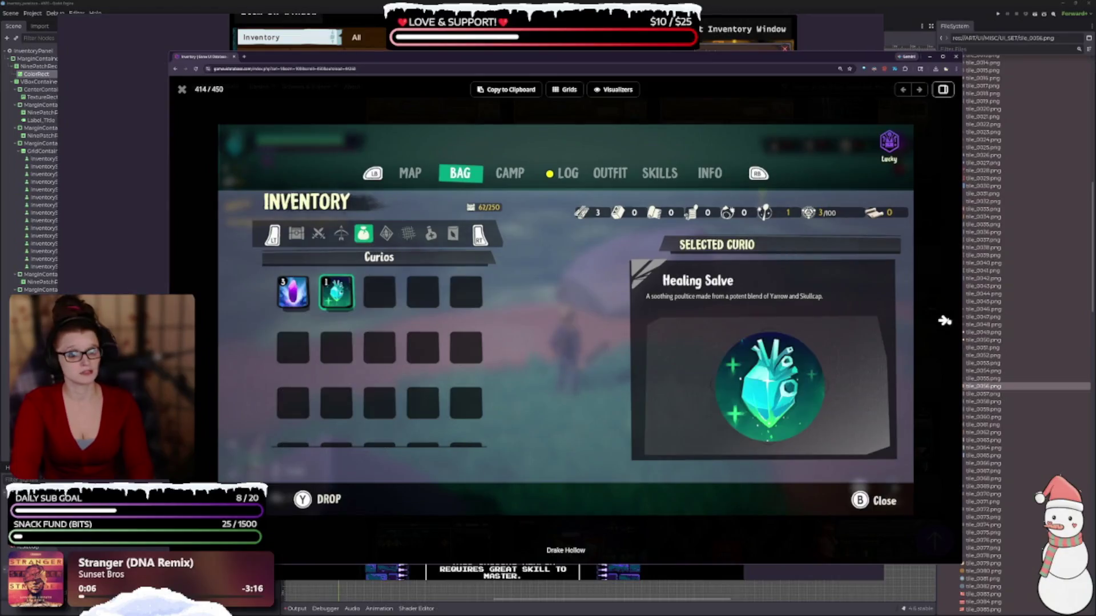
{"action": "left_click", "coordinate": [944, 320]}
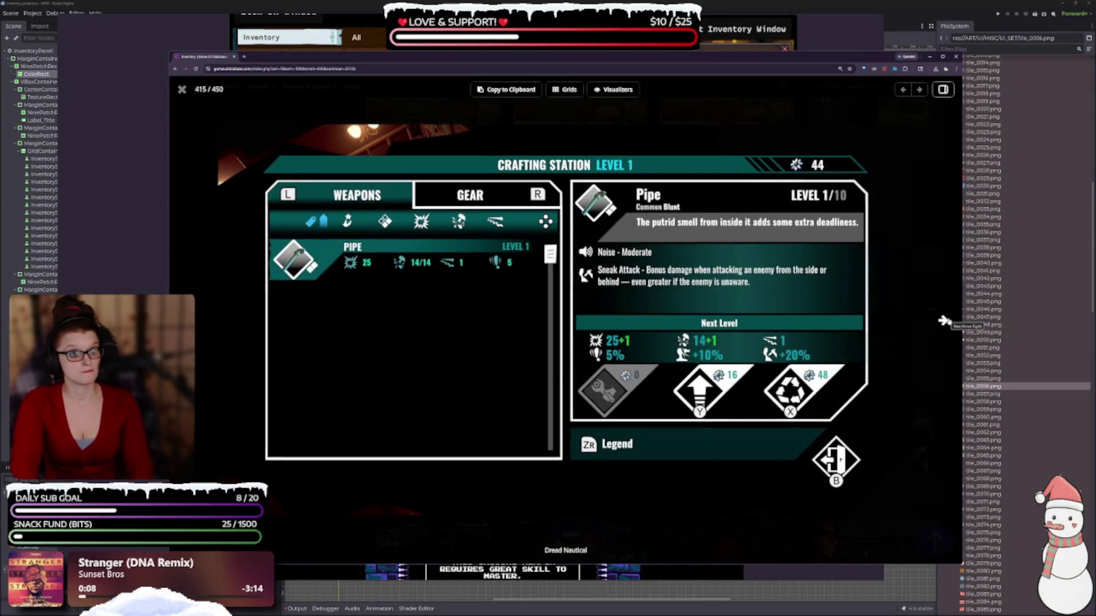
{"action": "left_click", "coordinate": [944, 321]}
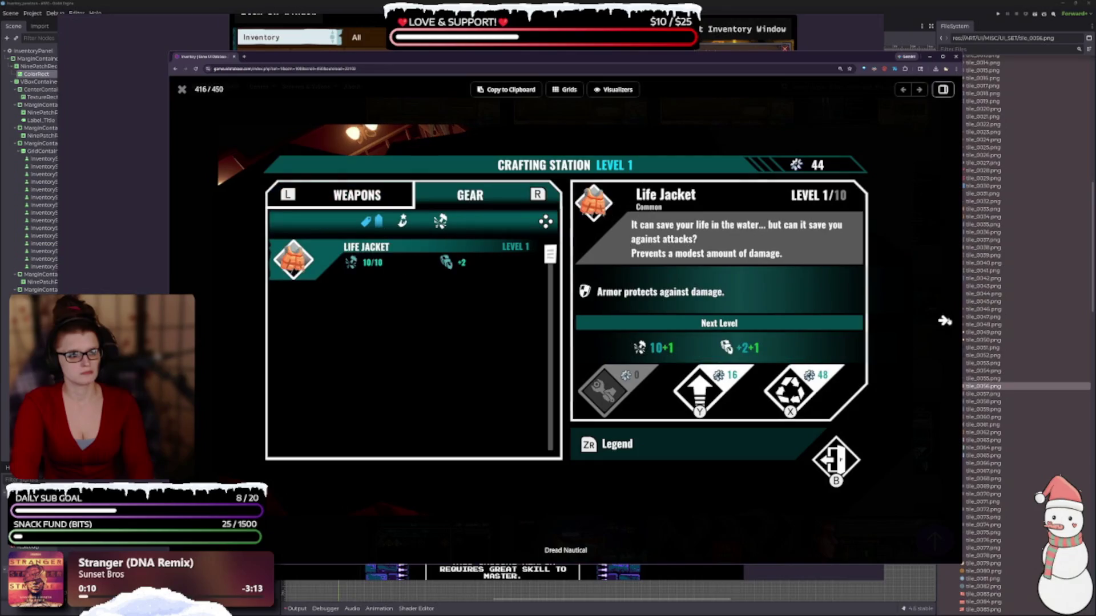
{"action": "left_click", "coordinate": [944, 321]}
{"action": "left_click", "coordinate": [945, 320]}
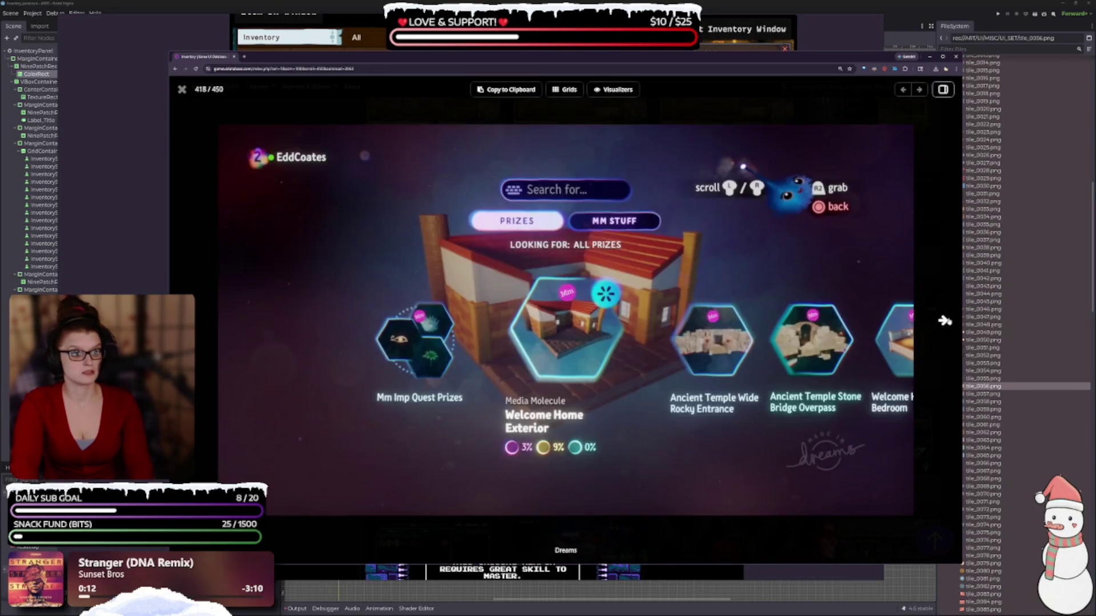
{"action": "left_click", "coordinate": [945, 321]}
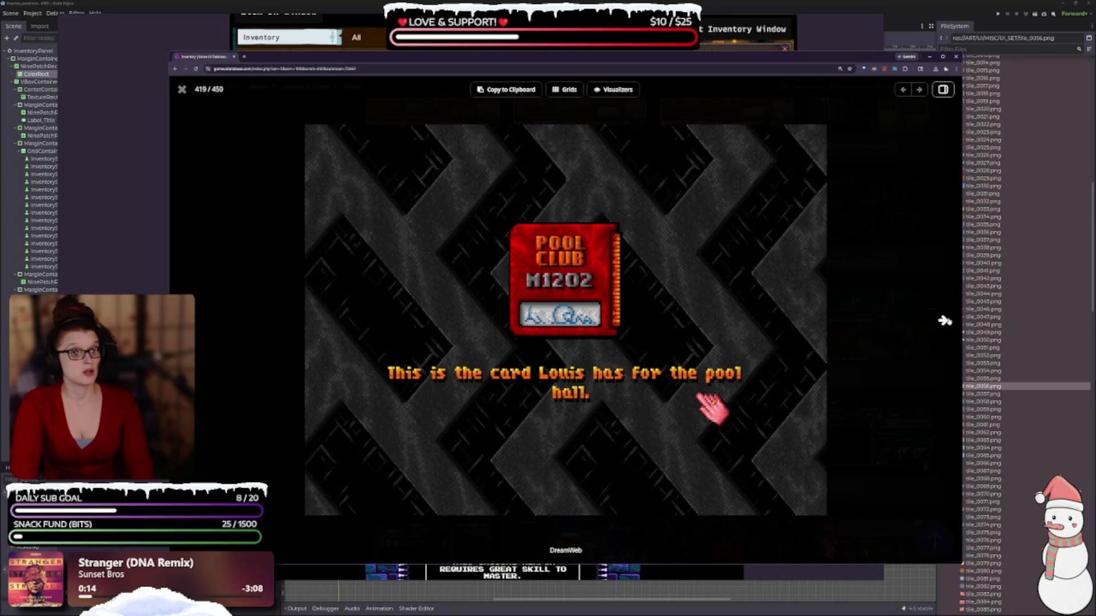
{"action": "left_click", "coordinate": [945, 320]}
{"action": "left_click", "coordinate": [944, 321]}
{"action": "key", "text": "Escape"}
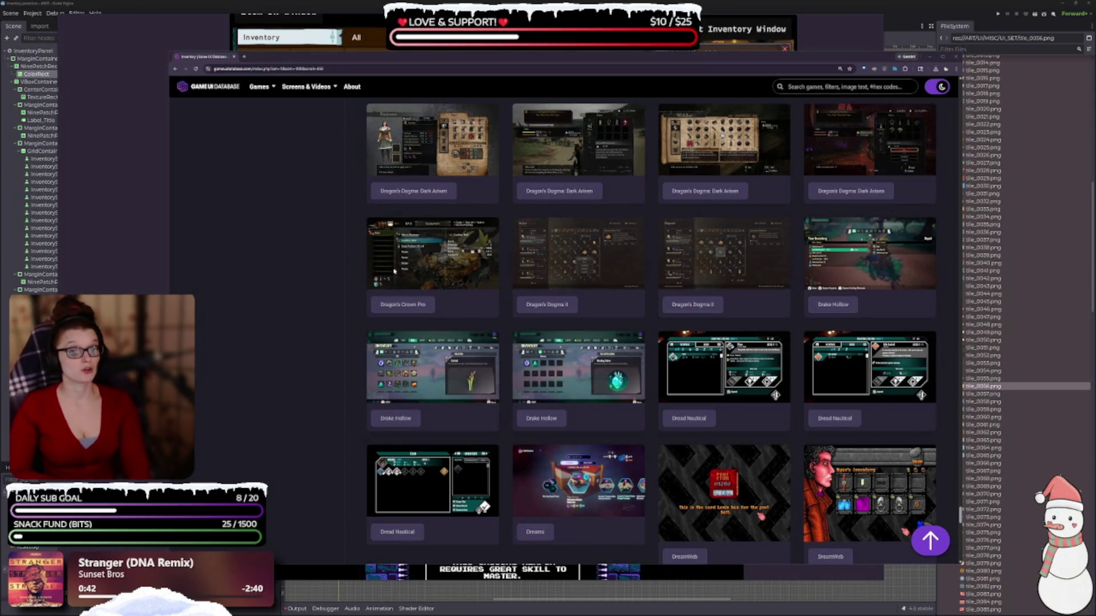
Step: Scroll past Dredge, Dune and Eastward to Elden Ring, ELEX and Enotria: The Last Song
{"action": "scroll", "coordinate": [828, 300], "scroll_direction": "down", "scroll_amount": 7}
{"action": "scroll", "coordinate": [827, 300], "scroll_direction": "down", "scroll_amount": 2}
{"action": "scroll", "coordinate": [711, 428], "scroll_direction": "down", "scroll_amount": 2}
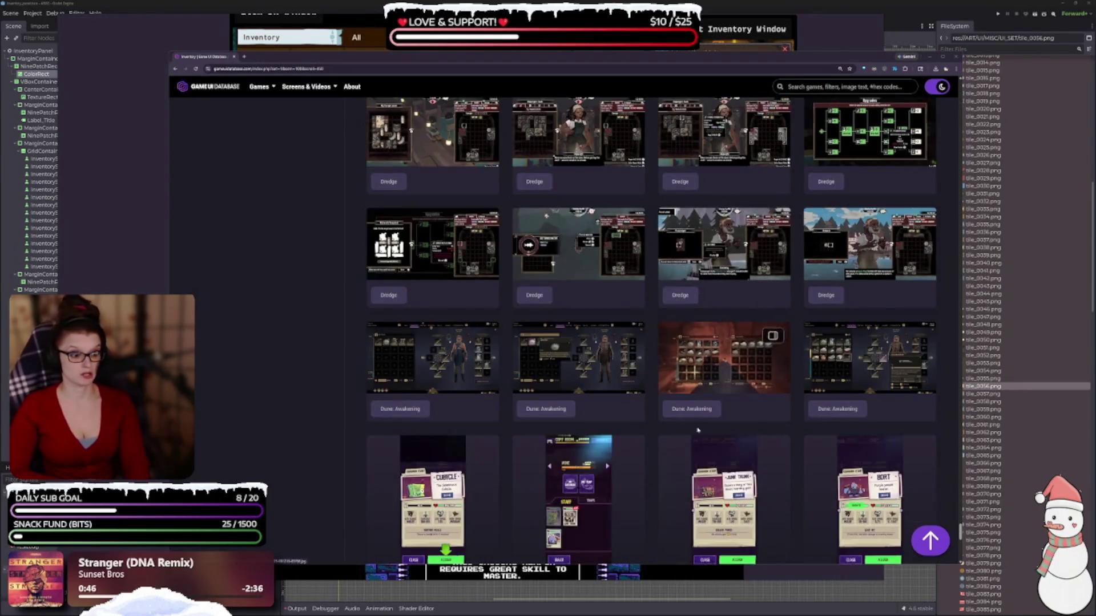
{"action": "scroll", "coordinate": [606, 422], "scroll_direction": "down", "scroll_amount": 3}
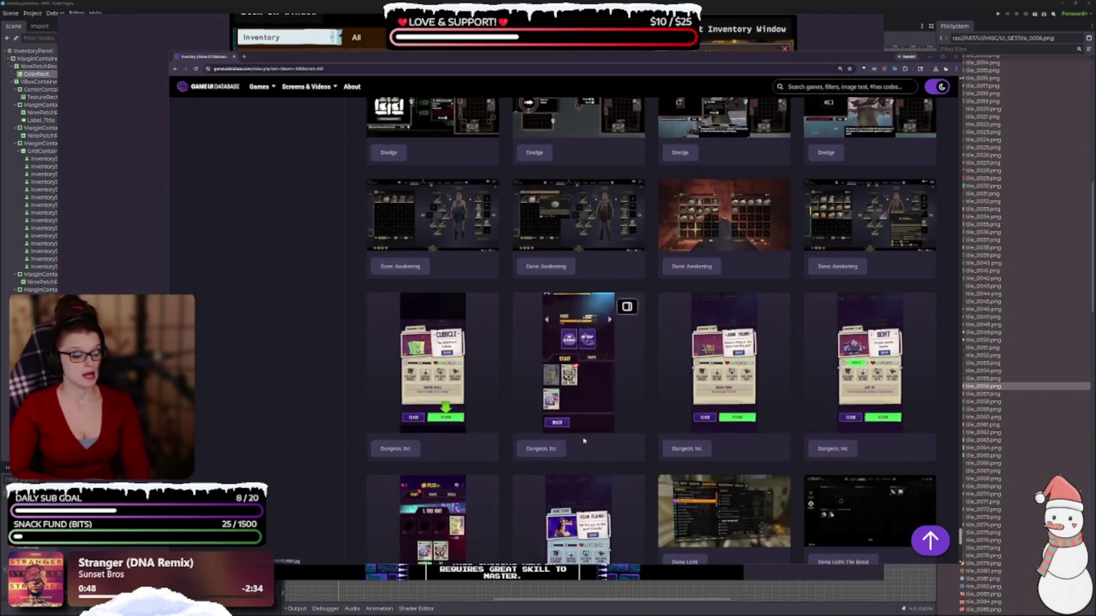
{"action": "scroll", "coordinate": [602, 371], "scroll_direction": "down", "scroll_amount": 3}
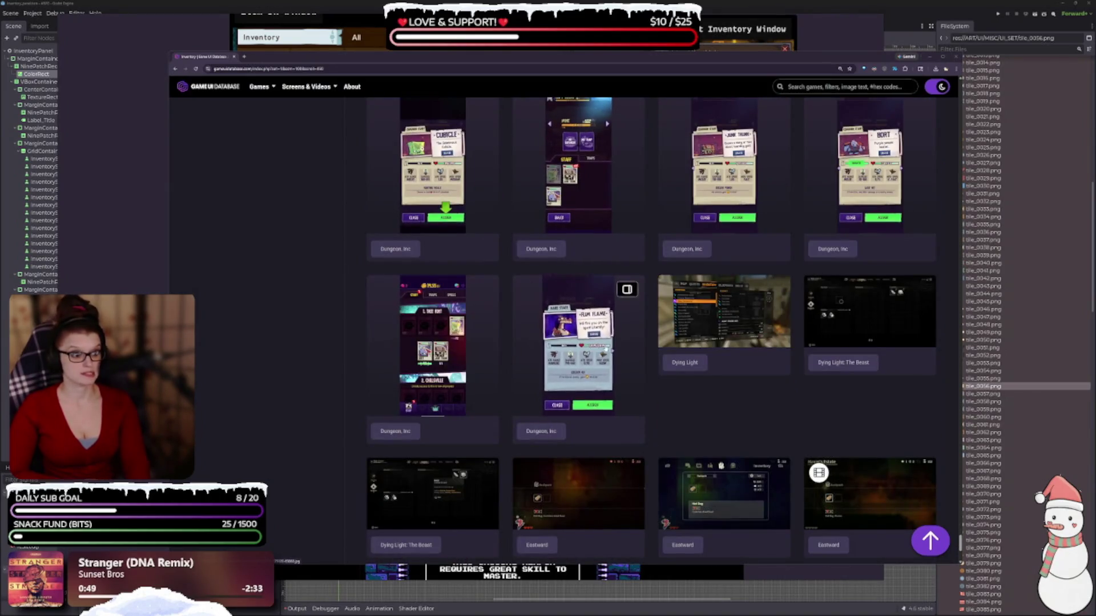
{"action": "scroll", "coordinate": [461, 306], "scroll_direction": "down", "scroll_amount": 3}
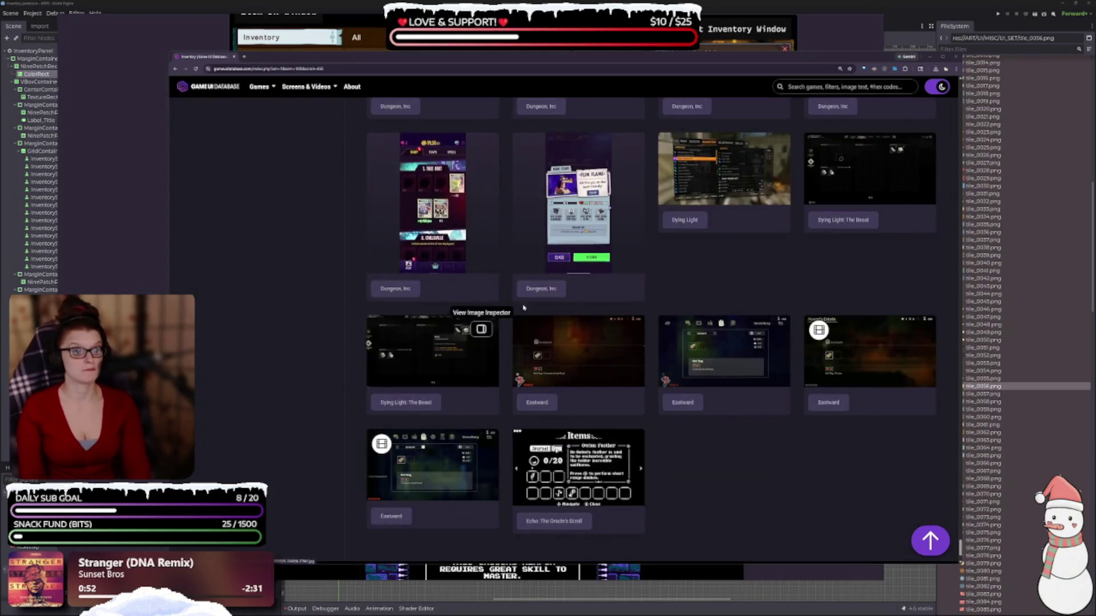
{"action": "scroll", "coordinate": [582, 426], "scroll_direction": "down", "scroll_amount": 2}
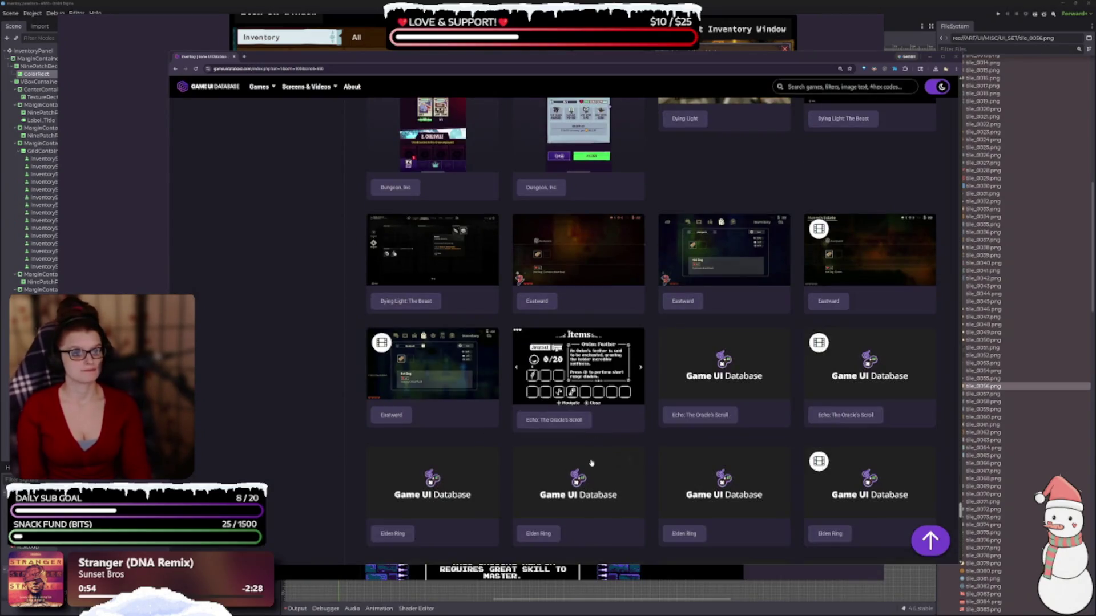
{"action": "scroll", "coordinate": [589, 460], "scroll_direction": "down", "scroll_amount": 2}
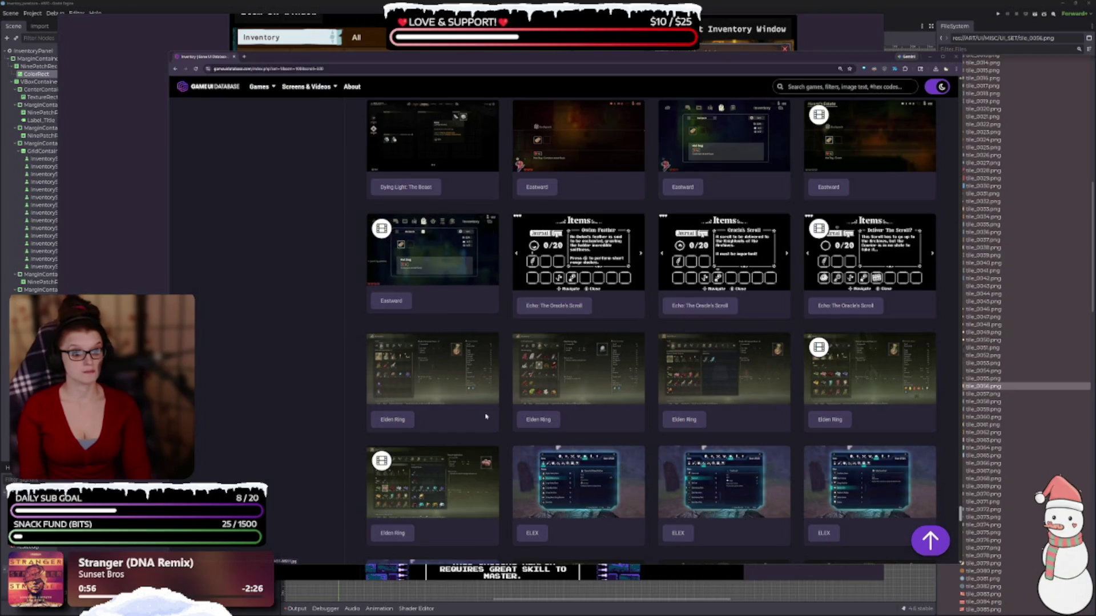
{"action": "scroll", "coordinate": [476, 379], "scroll_direction": "down", "scroll_amount": 2}
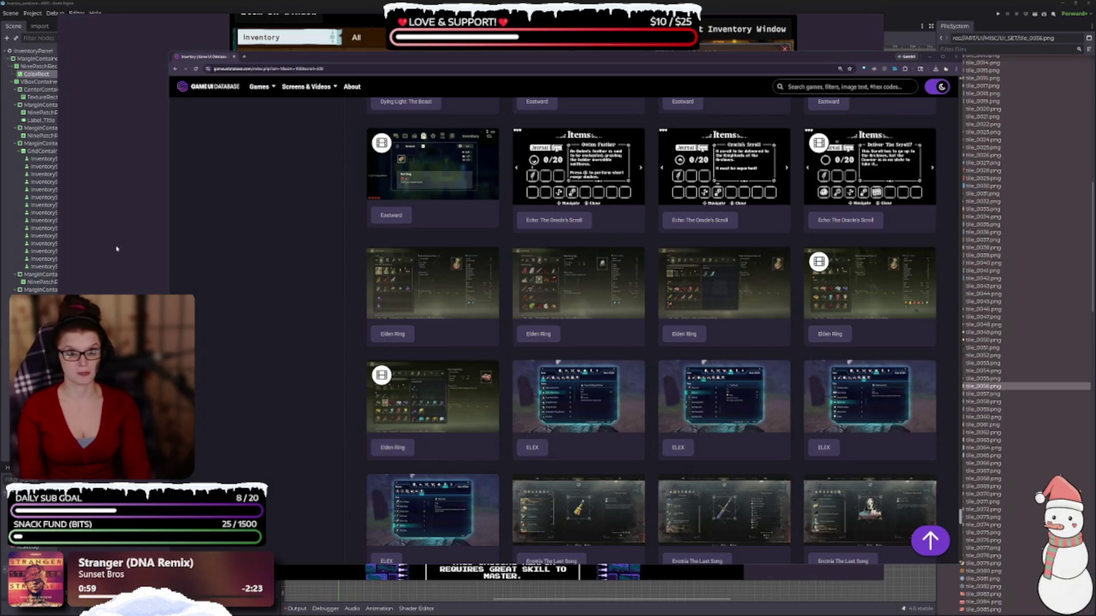
{"action": "key", "text": "alt+Tab"}
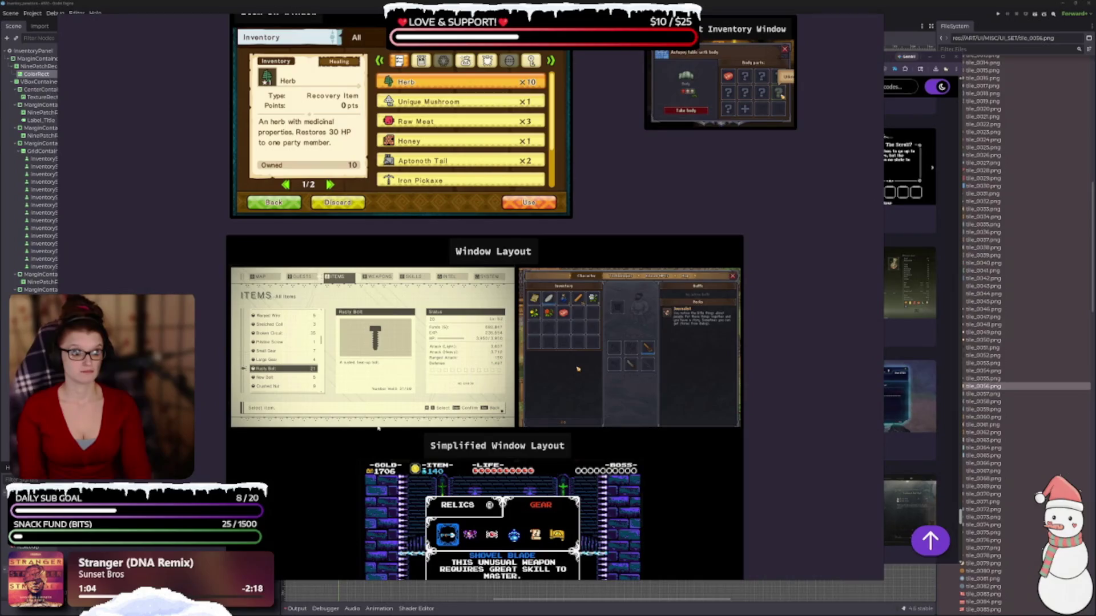
Step: Look over the Quest Window mockups on the PureRef board, then return to the gallery
{"action": "scroll", "coordinate": [379, 435], "scroll_direction": "up", "scroll_amount": 6}
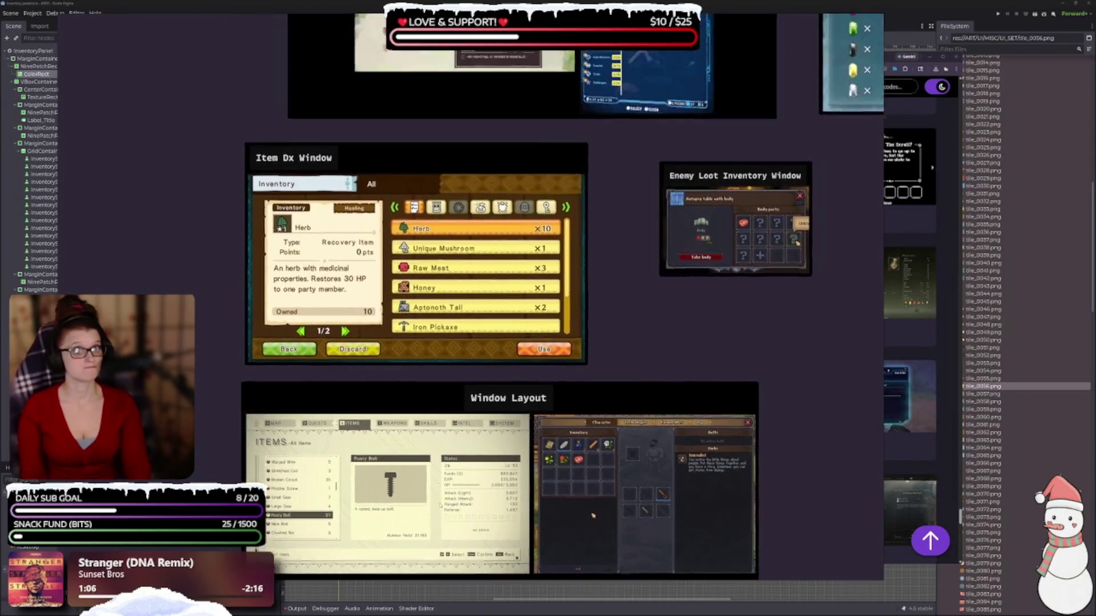
{"action": "scroll", "coordinate": [591, 415], "scroll_direction": "up", "scroll_amount": 1}
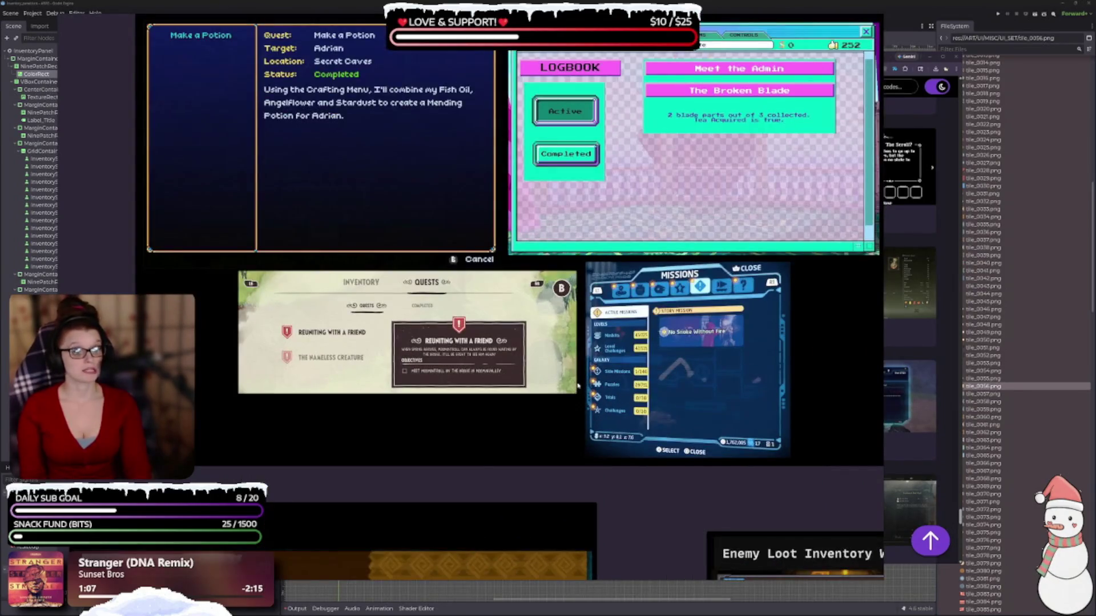
{"action": "scroll", "coordinate": [632, 508], "scroll_direction": "up", "scroll_amount": 2}
{"action": "scroll", "coordinate": [532, 442], "scroll_direction": "down", "scroll_amount": 1}
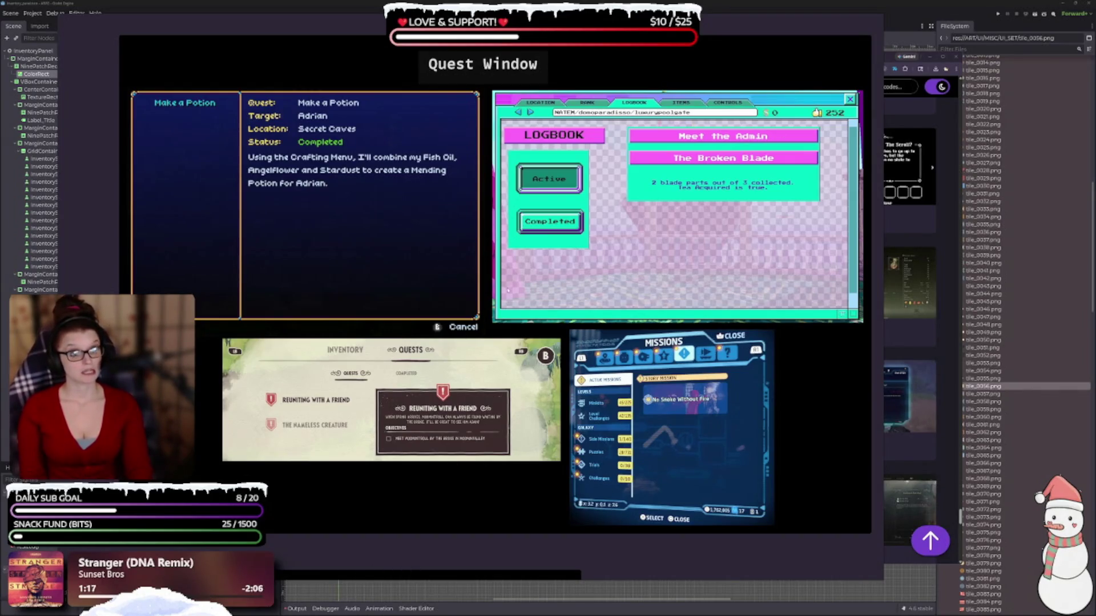
{"action": "left_click", "coordinate": [955, 116]}
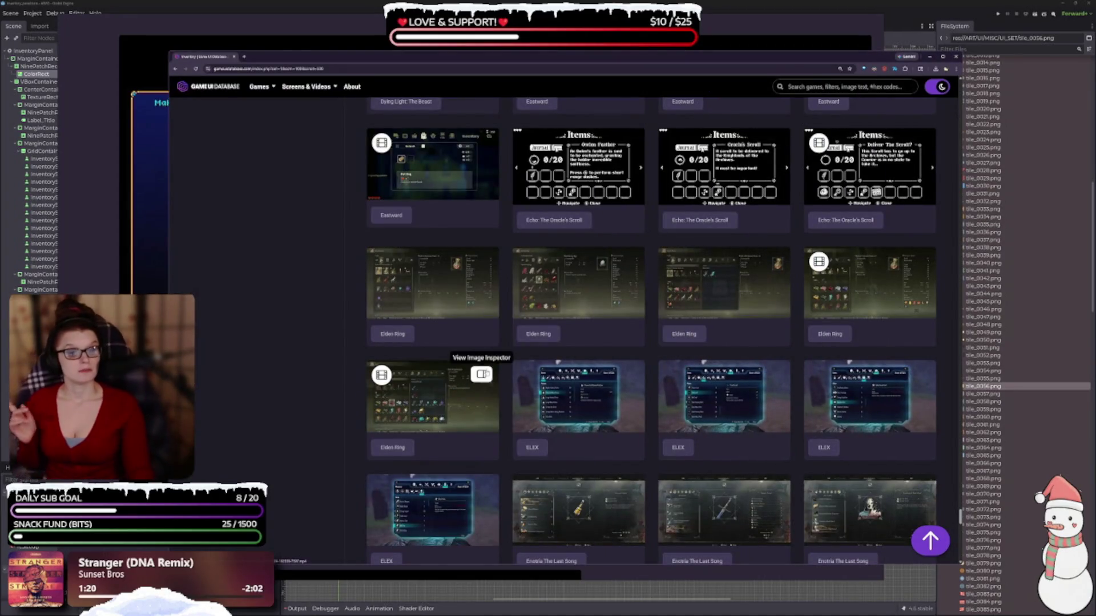
Step: View the ELEX and F.I.S.T. inventory screens full-size, closing each afterward
{"action": "scroll", "coordinate": [451, 356], "scroll_direction": "down", "scroll_amount": 4}
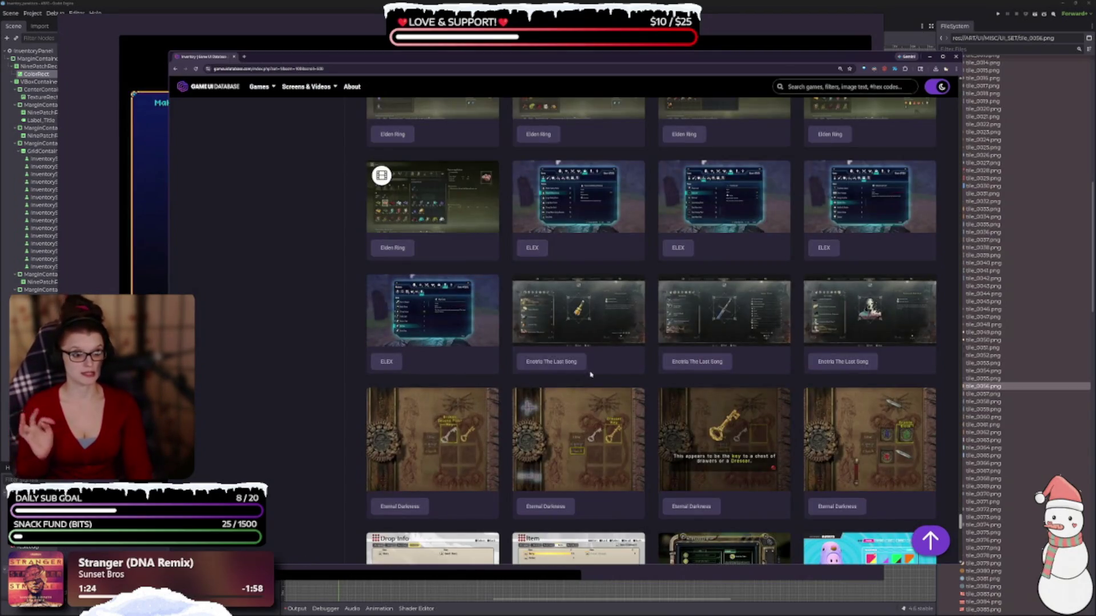
{"action": "scroll", "coordinate": [587, 370], "scroll_direction": "up", "scroll_amount": 2}
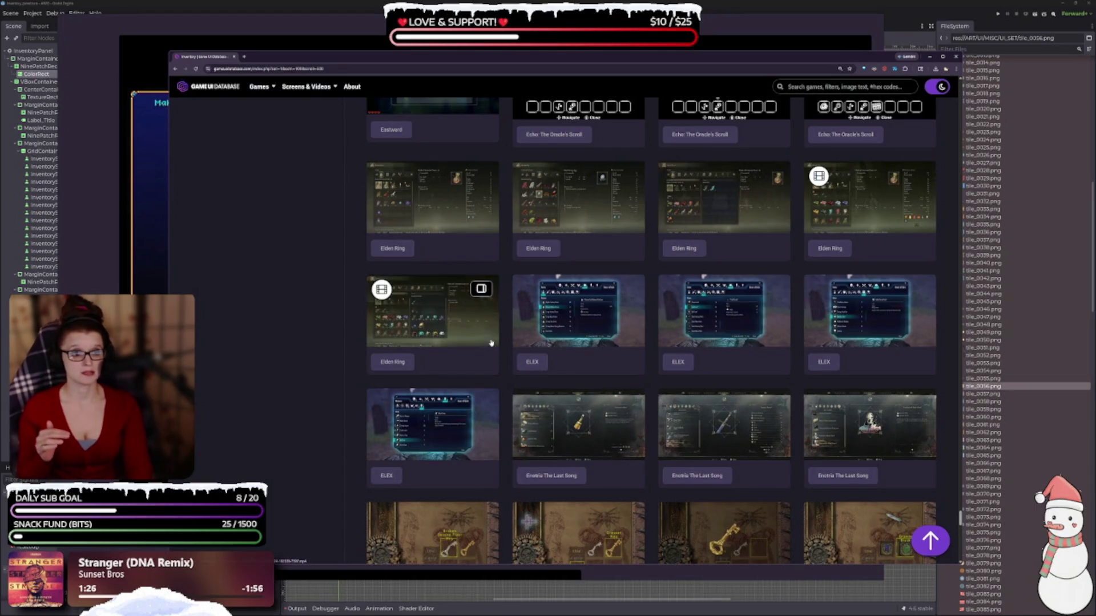
{"action": "left_click", "coordinate": [571, 305]}
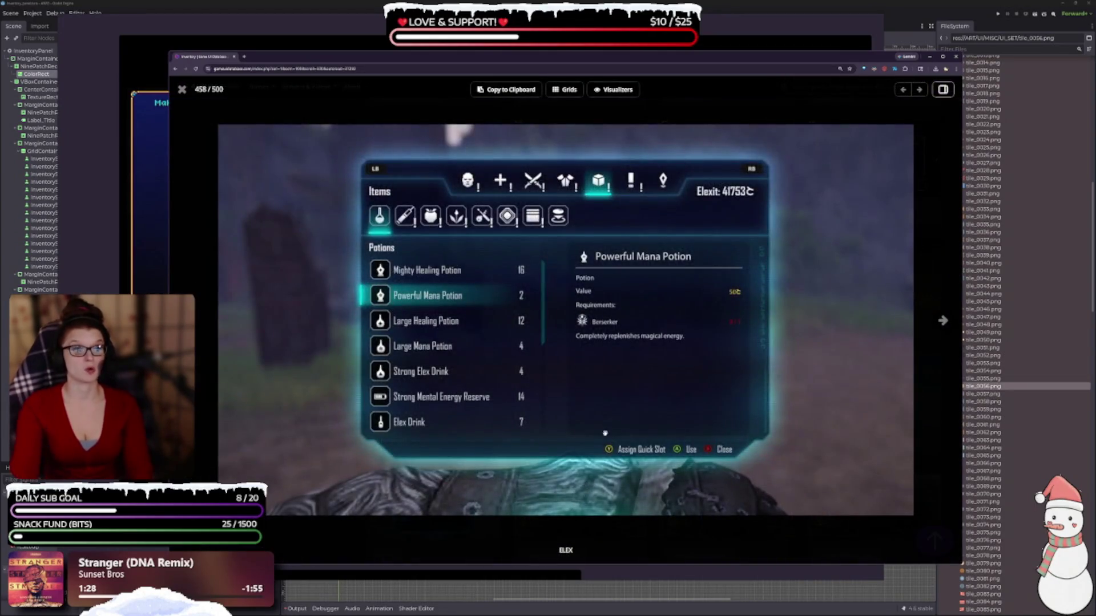
{"action": "key", "text": "Escape"}
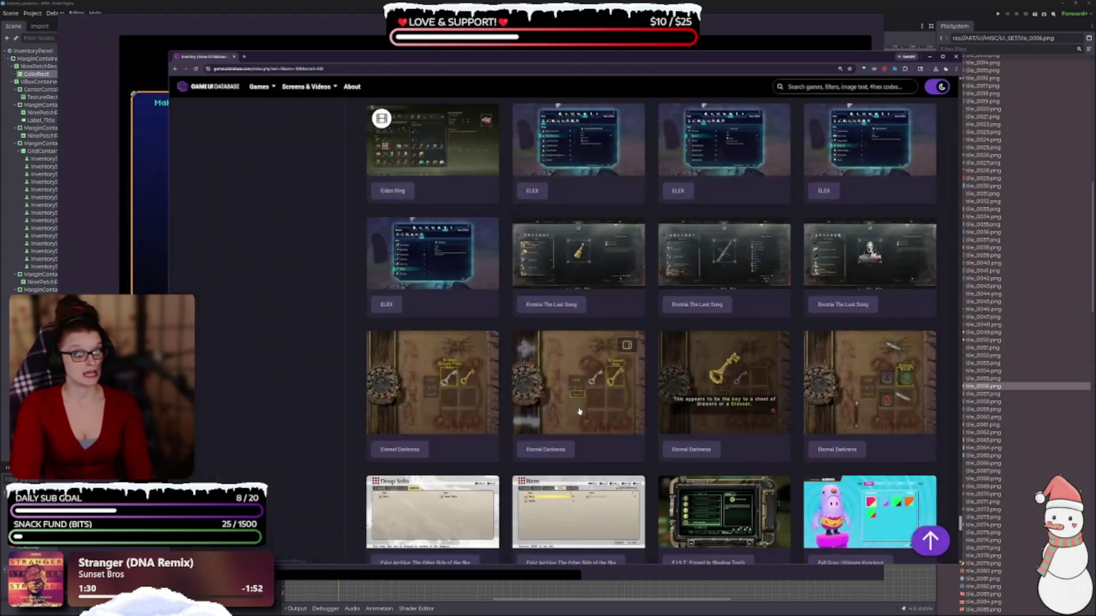
{"action": "scroll", "coordinate": [734, 365], "scroll_direction": "down", "scroll_amount": 1}
{"action": "scroll", "coordinate": [735, 365], "scroll_direction": "down", "scroll_amount": 3}
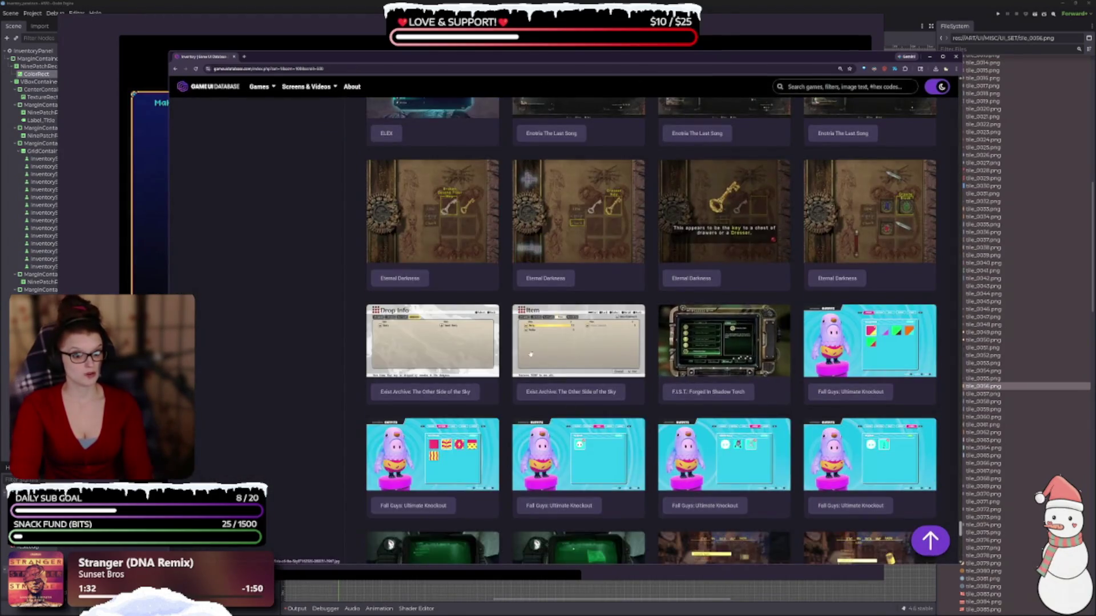
{"action": "left_click", "coordinate": [669, 334]}
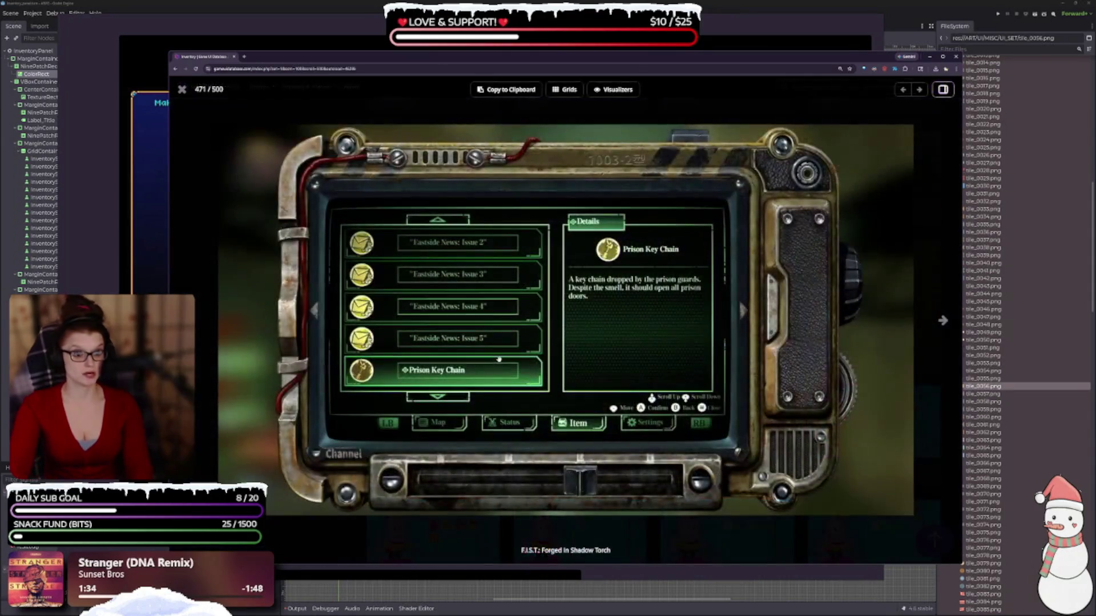
{"action": "key", "text": "Escape"}
Step: View the Fallout 4 inventory screen full-size, then scroll on toward the Far Cry rows
{"action": "scroll", "coordinate": [731, 330], "scroll_direction": "down", "scroll_amount": 4}
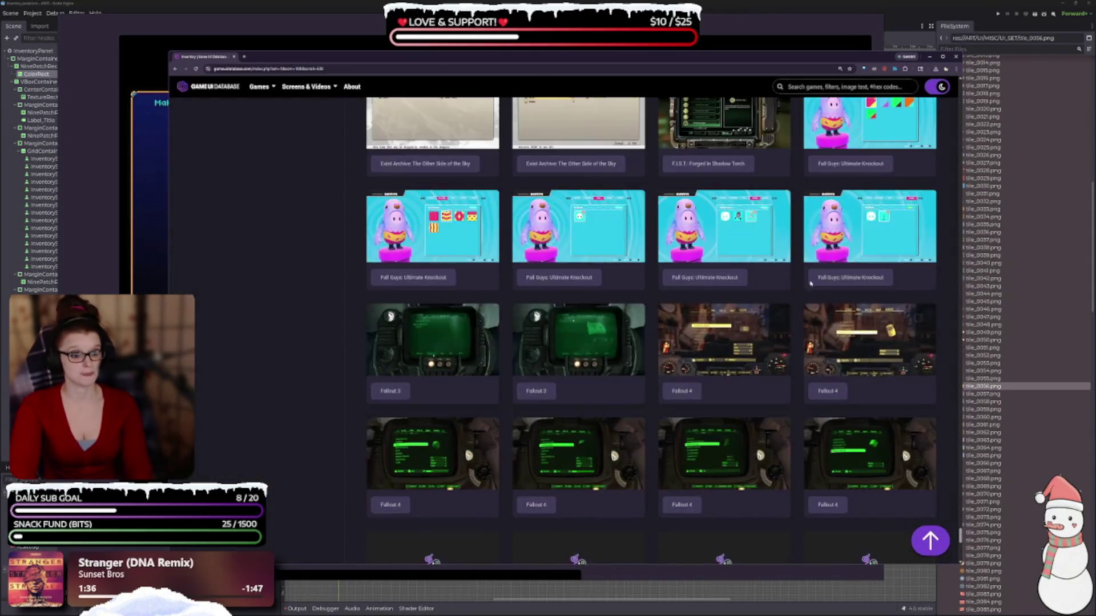
{"action": "left_click", "coordinate": [730, 330]}
{"action": "key", "text": "Escape"}
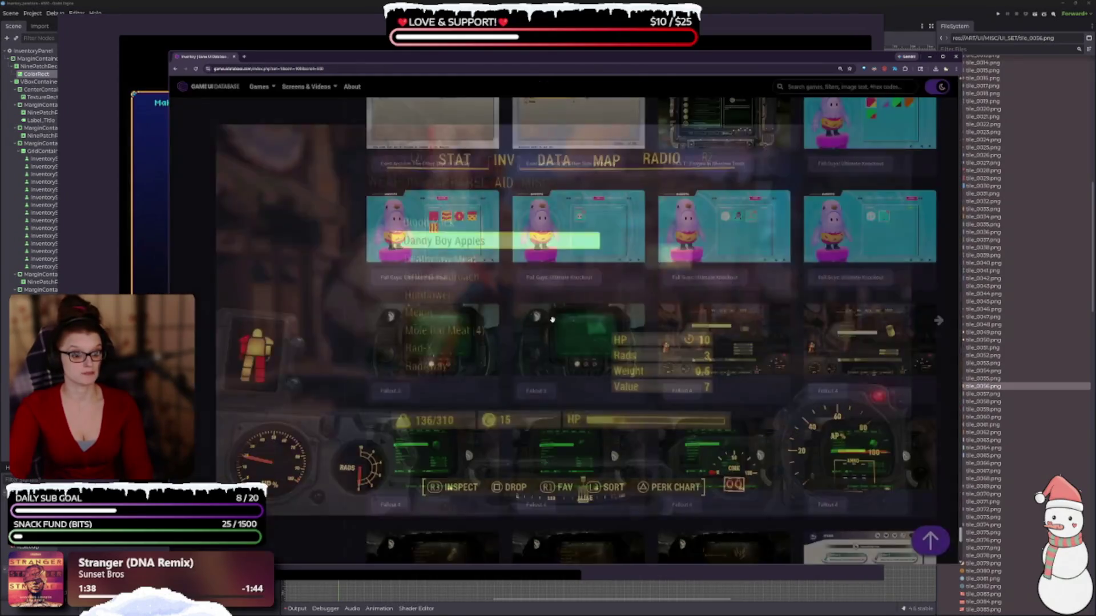
{"action": "scroll", "coordinate": [626, 350], "scroll_direction": "down", "scroll_amount": 2}
{"action": "scroll", "coordinate": [626, 350], "scroll_direction": "down", "scroll_amount": 4}
{"action": "scroll", "coordinate": [632, 382], "scroll_direction": "down", "scroll_amount": 2}
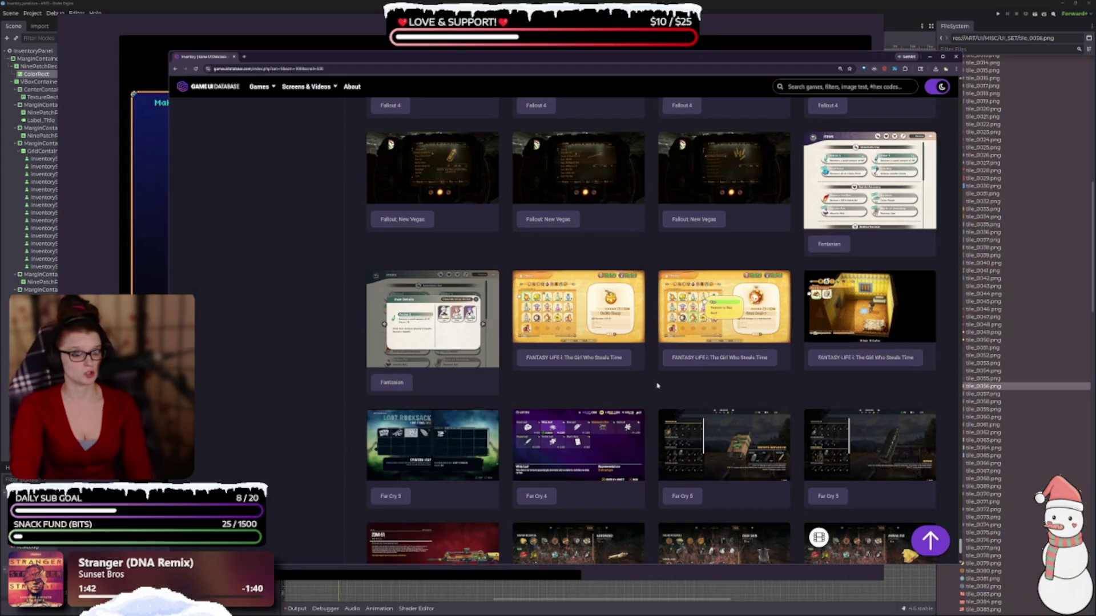
Step: Scroll down to the Fire Emblem: Three Houses screenshot, enlarge it, and close it
{"action": "scroll", "coordinate": [657, 386], "scroll_direction": "down", "scroll_amount": 2}
{"action": "scroll", "coordinate": [685, 431], "scroll_direction": "down", "scroll_amount": 4}
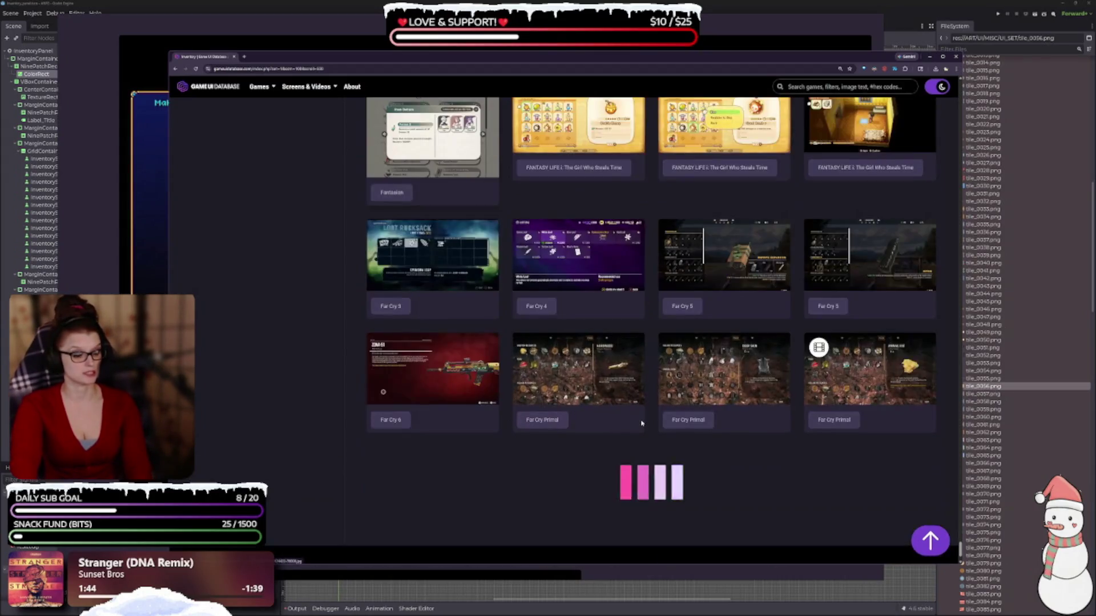
{"action": "scroll", "coordinate": [633, 414], "scroll_direction": "down", "scroll_amount": 15}
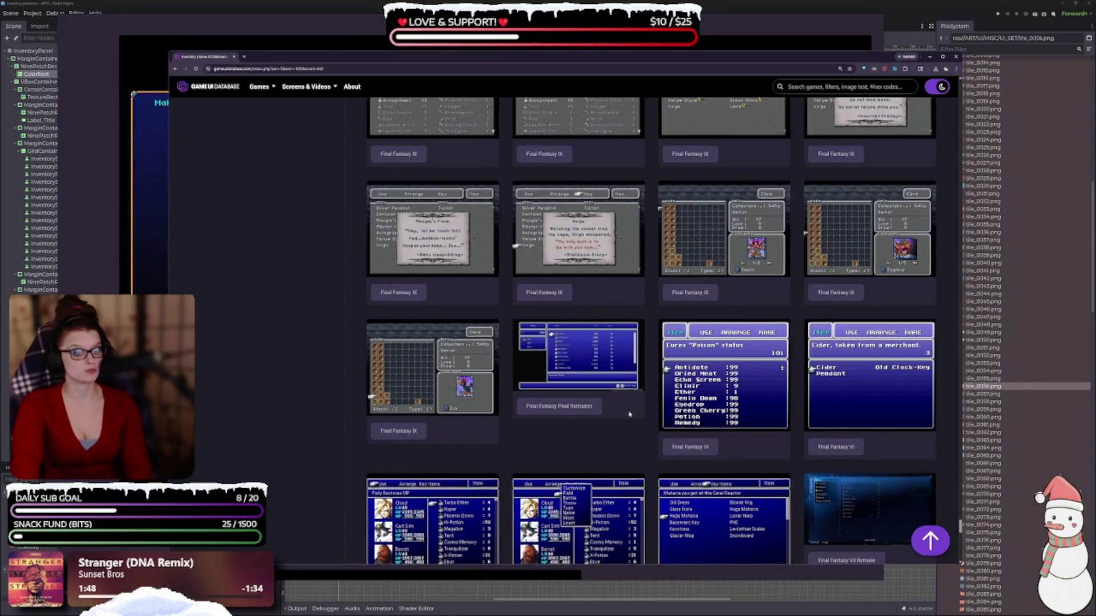
{"action": "scroll", "coordinate": [627, 404], "scroll_direction": "down", "scroll_amount": 7}
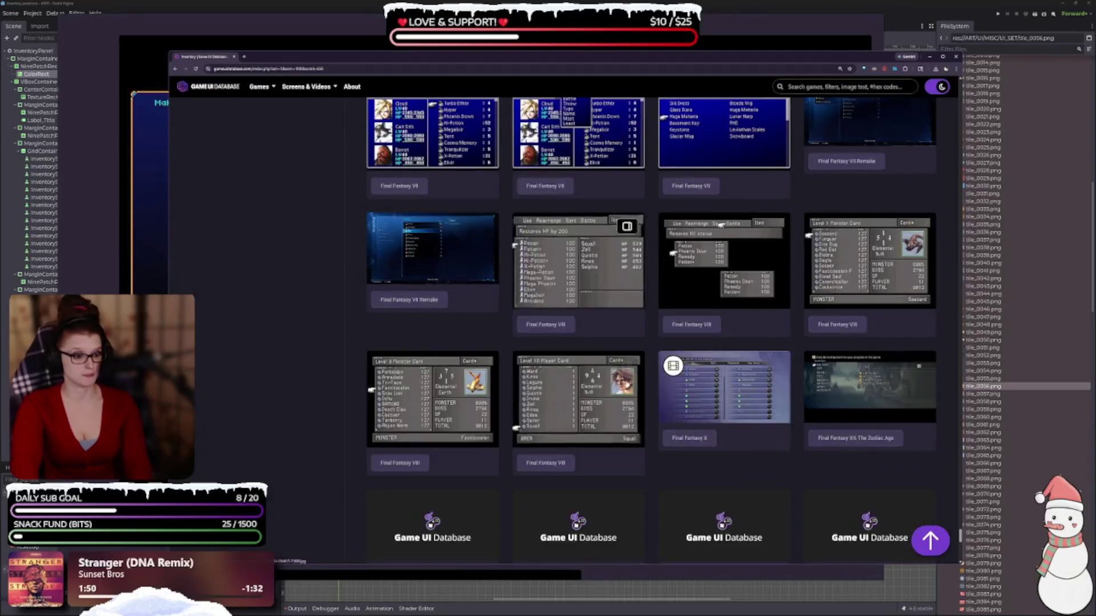
{"action": "scroll", "coordinate": [600, 371], "scroll_direction": "down", "scroll_amount": 8}
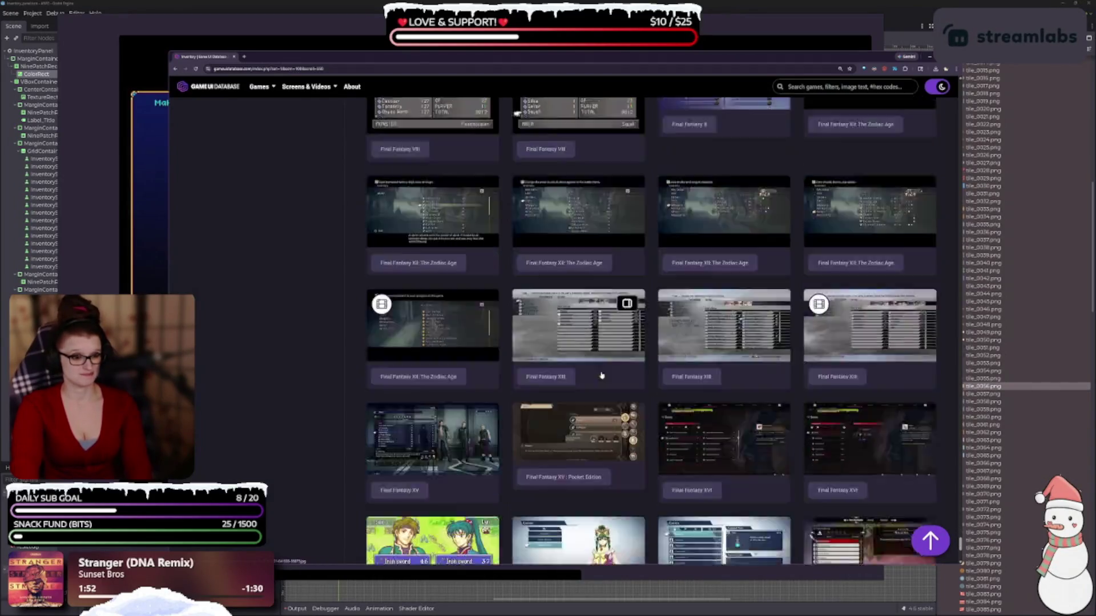
{"action": "scroll", "coordinate": [600, 371], "scroll_direction": "down", "scroll_amount": 6}
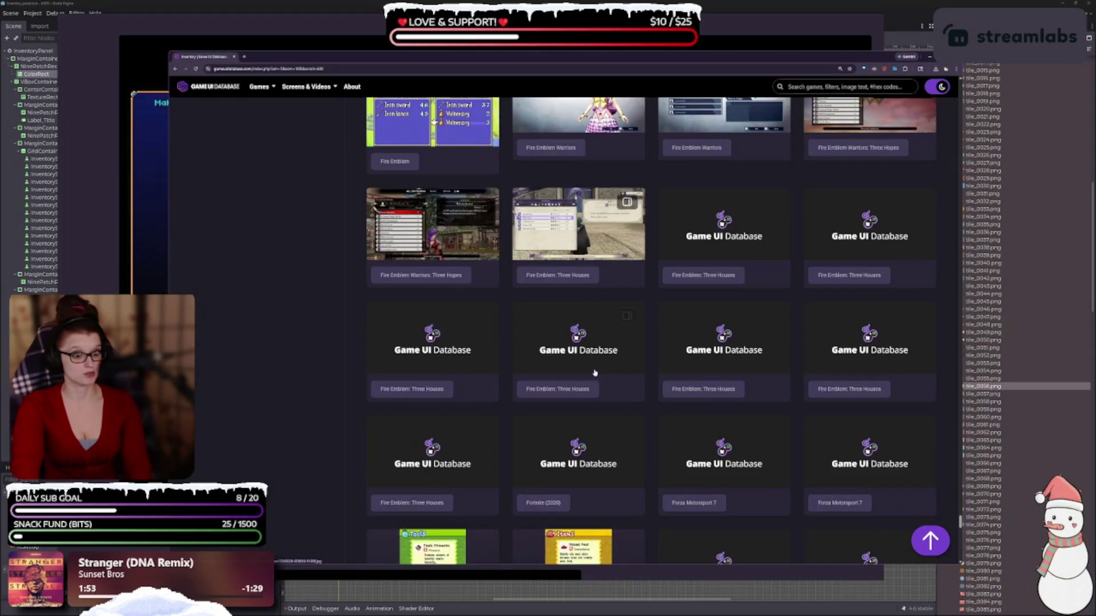
{"action": "scroll", "coordinate": [589, 361], "scroll_direction": "down", "scroll_amount": 3}
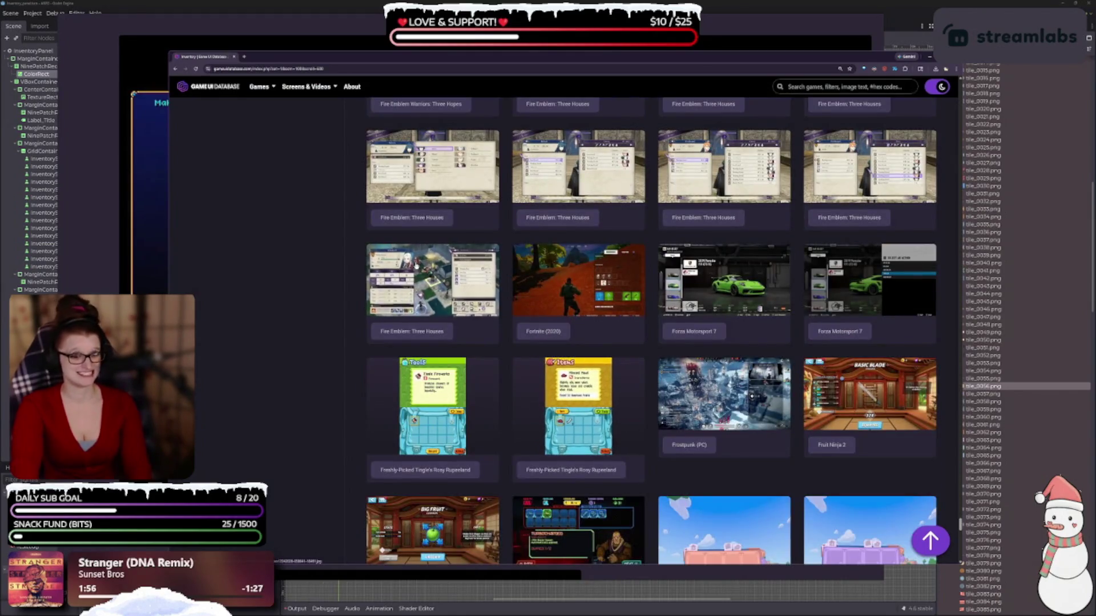
{"action": "left_click", "coordinate": [497, 307]}
{"action": "key", "text": "Escape"}
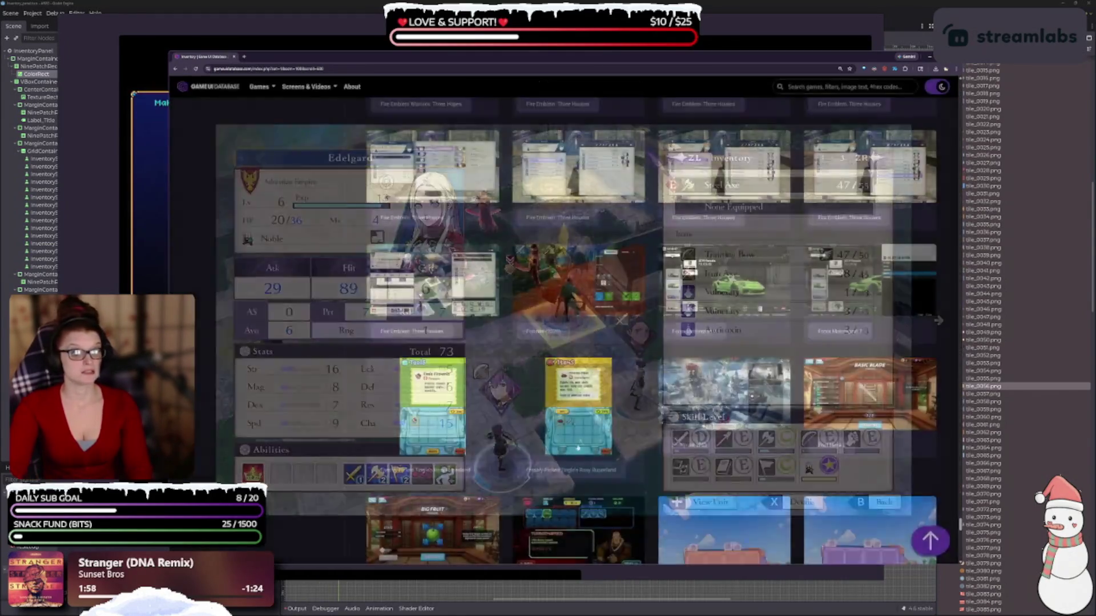
Step: Scroll further through the inventory grid, then jump back to the top of the page
{"action": "scroll", "coordinate": [580, 432], "scroll_direction": "down", "scroll_amount": 6}
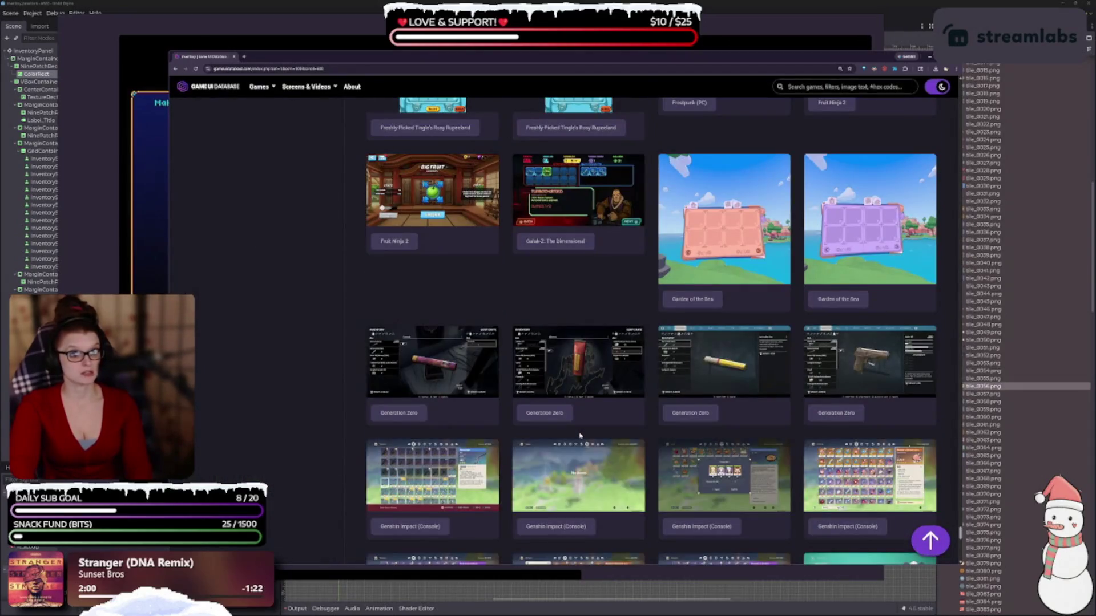
{"action": "scroll", "coordinate": [565, 399], "scroll_direction": "down", "scroll_amount": 2}
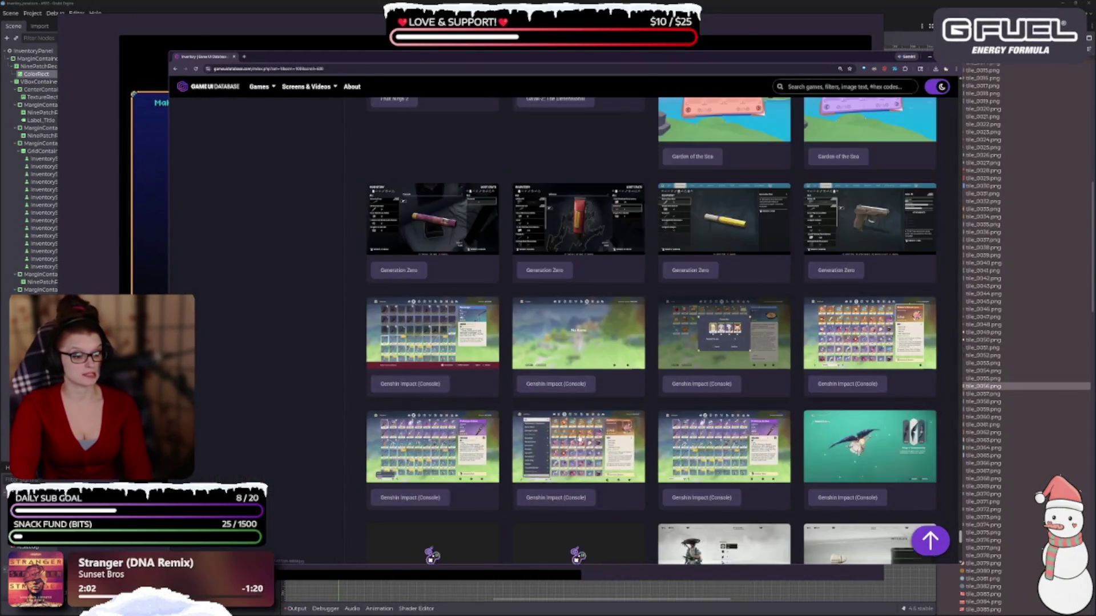
{"action": "scroll", "coordinate": [555, 378], "scroll_direction": "down", "scroll_amount": 2}
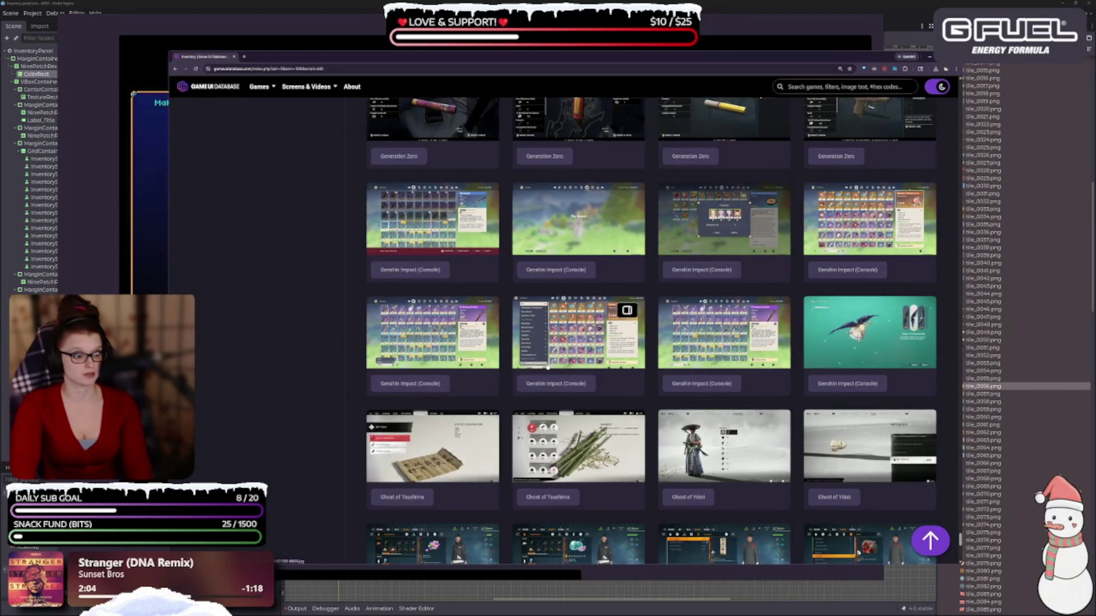
{"action": "scroll", "coordinate": [553, 377], "scroll_direction": "down", "scroll_amount": 2}
{"action": "scroll", "coordinate": [456, 360], "scroll_direction": "down", "scroll_amount": 2}
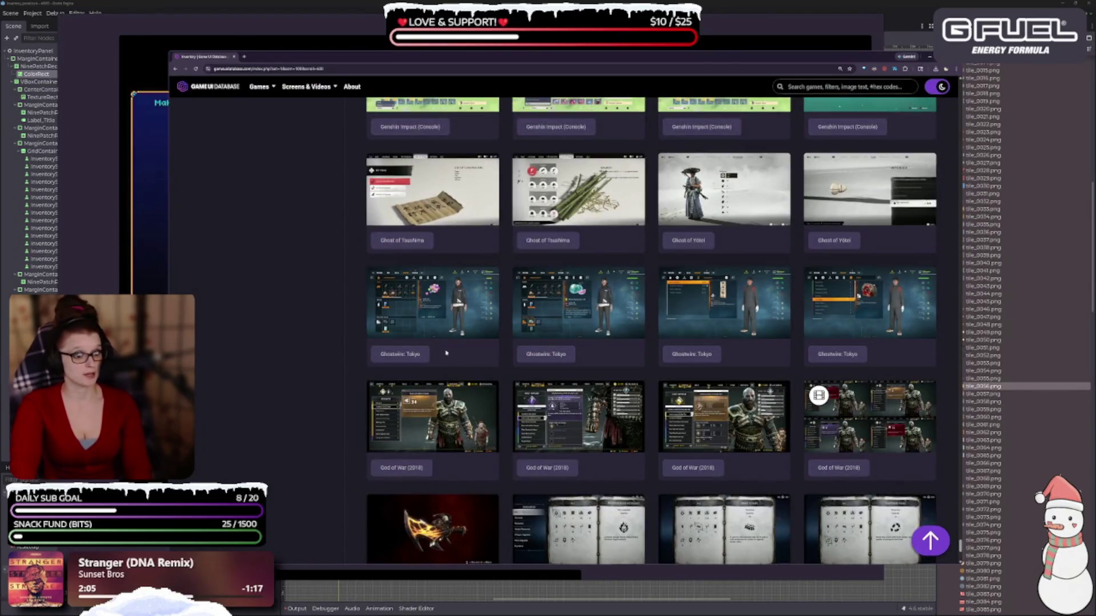
{"action": "scroll", "coordinate": [439, 345], "scroll_direction": "down", "scroll_amount": 2}
{"action": "scroll", "coordinate": [440, 343], "scroll_direction": "down", "scroll_amount": 2}
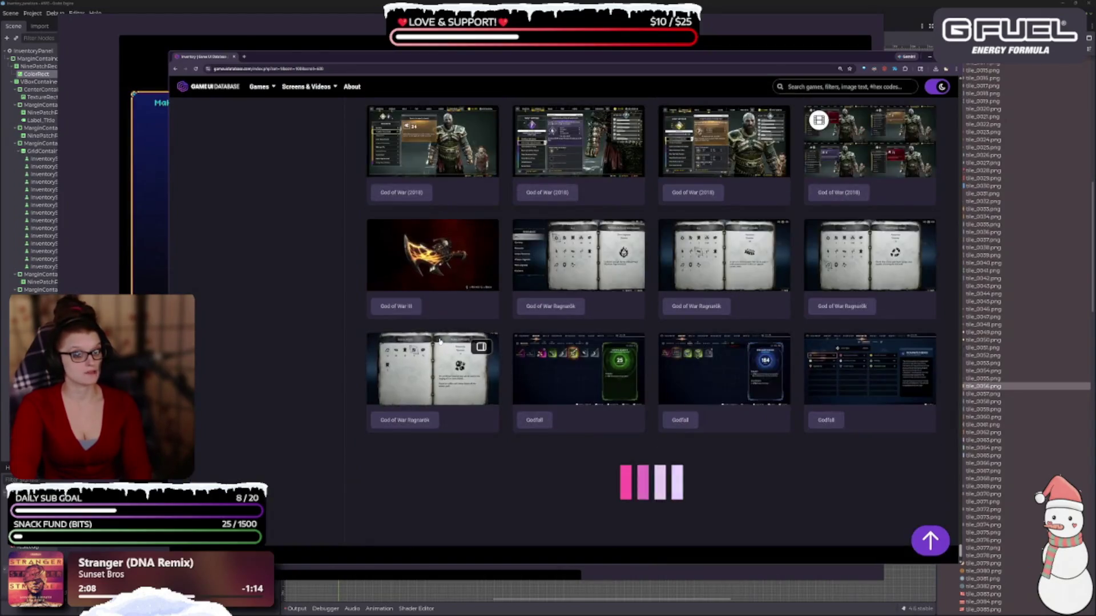
{"action": "scroll", "coordinate": [440, 343], "scroll_direction": "down", "scroll_amount": 2}
{"action": "scroll", "coordinate": [284, 480], "scroll_direction": "down", "scroll_amount": 10}
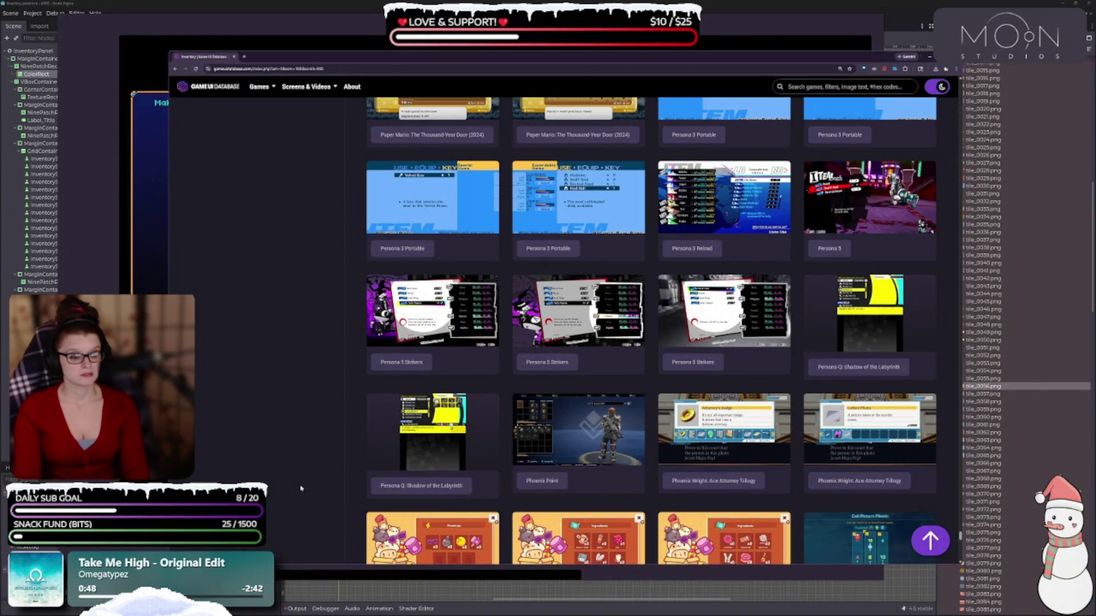
{"action": "scroll", "coordinate": [300, 483], "scroll_direction": "down", "scroll_amount": 2}
{"action": "scroll", "coordinate": [302, 480], "scroll_direction": "up", "scroll_amount": 8}
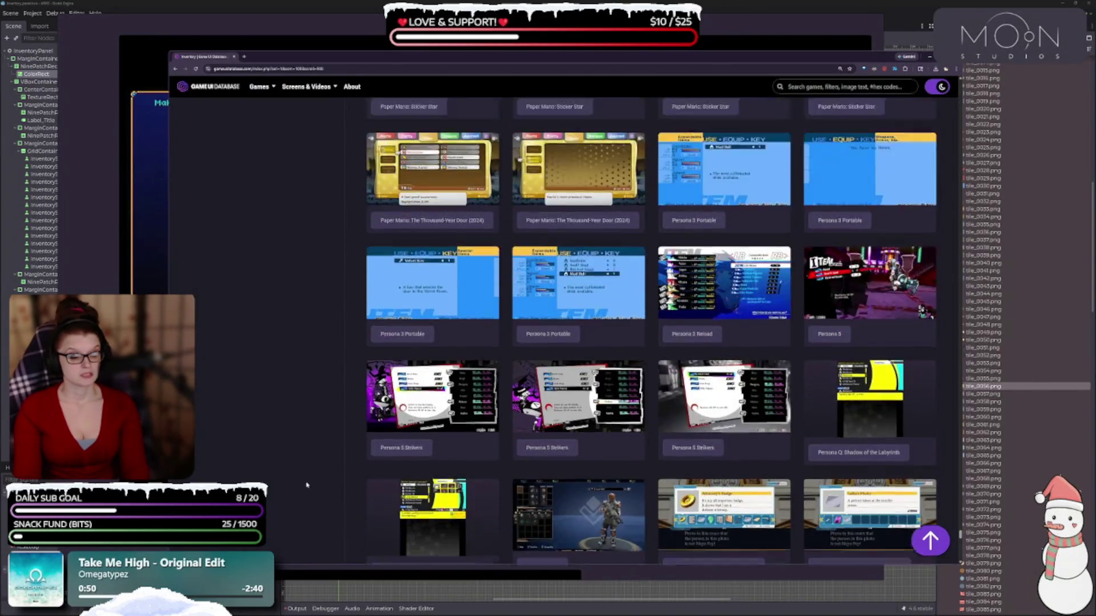
{"action": "left_click", "coordinate": [939, 545]}
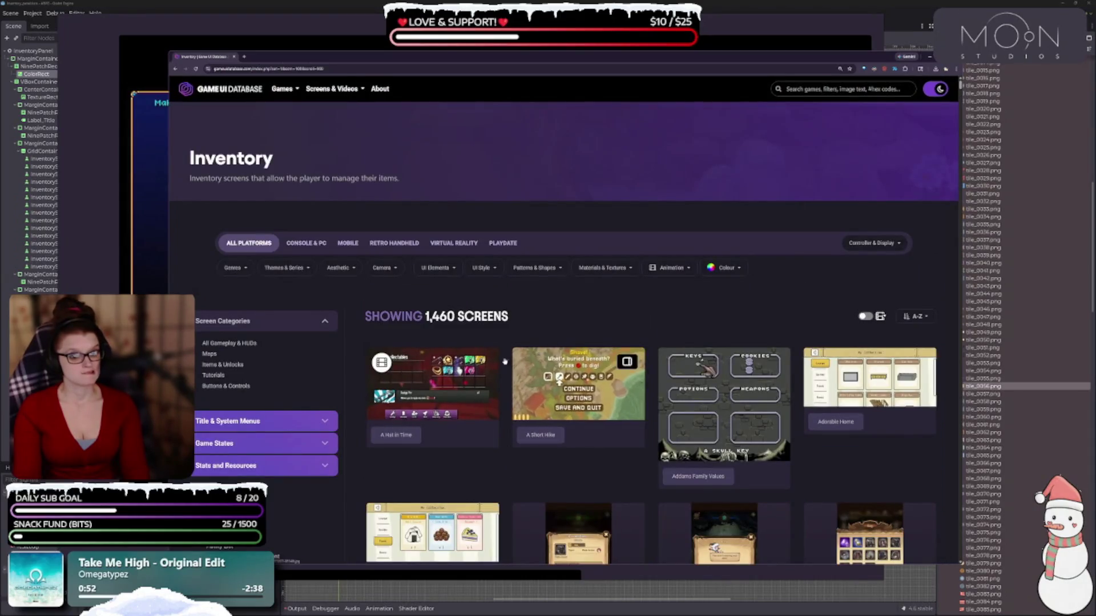
Step: Expand the Title & System Menus and Game States categories in the sidebar
{"action": "scroll", "coordinate": [313, 290], "scroll_direction": "down", "scroll_amount": 5}
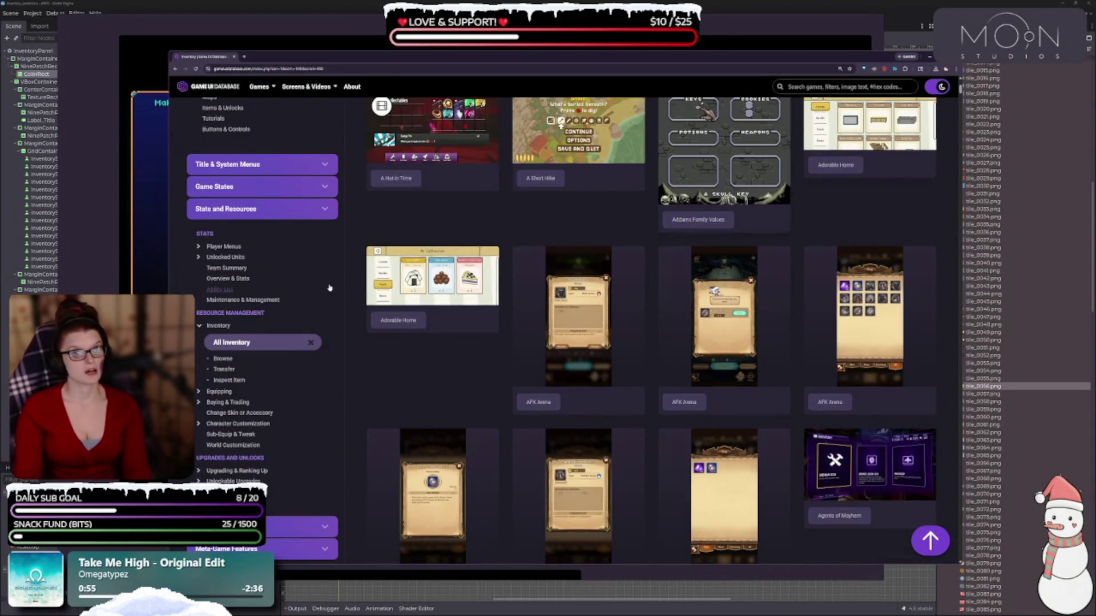
{"action": "scroll", "coordinate": [315, 237], "scroll_direction": "up", "scroll_amount": 2}
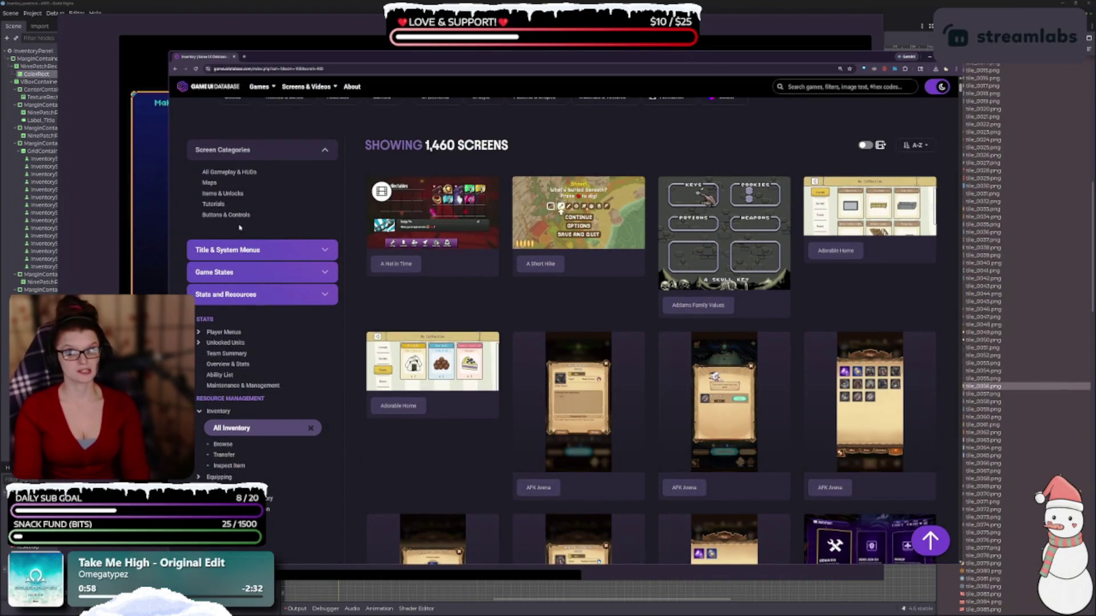
{"action": "scroll", "coordinate": [264, 158], "scroll_direction": "down", "scroll_amount": 1}
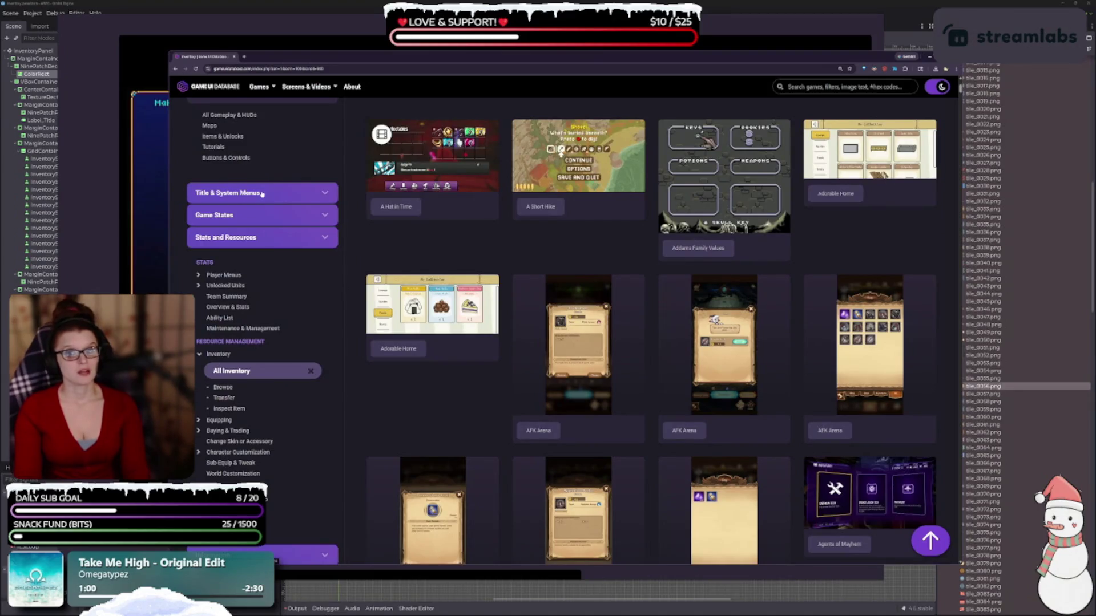
{"action": "scroll", "coordinate": [269, 228], "scroll_direction": "down", "scroll_amount": 1}
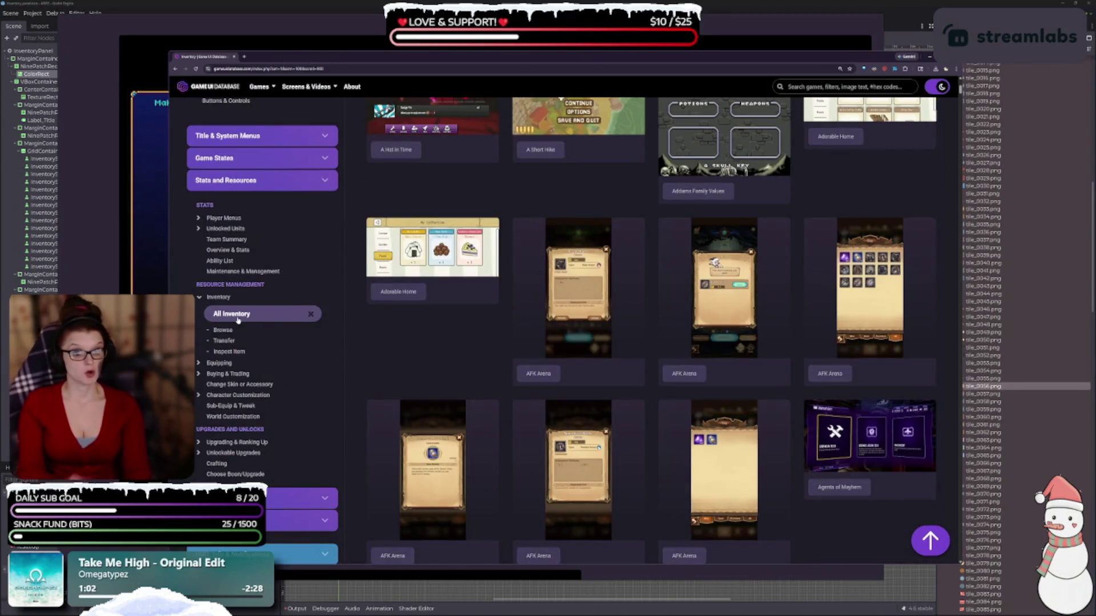
{"action": "scroll", "coordinate": [238, 320], "scroll_direction": "down", "scroll_amount": 1}
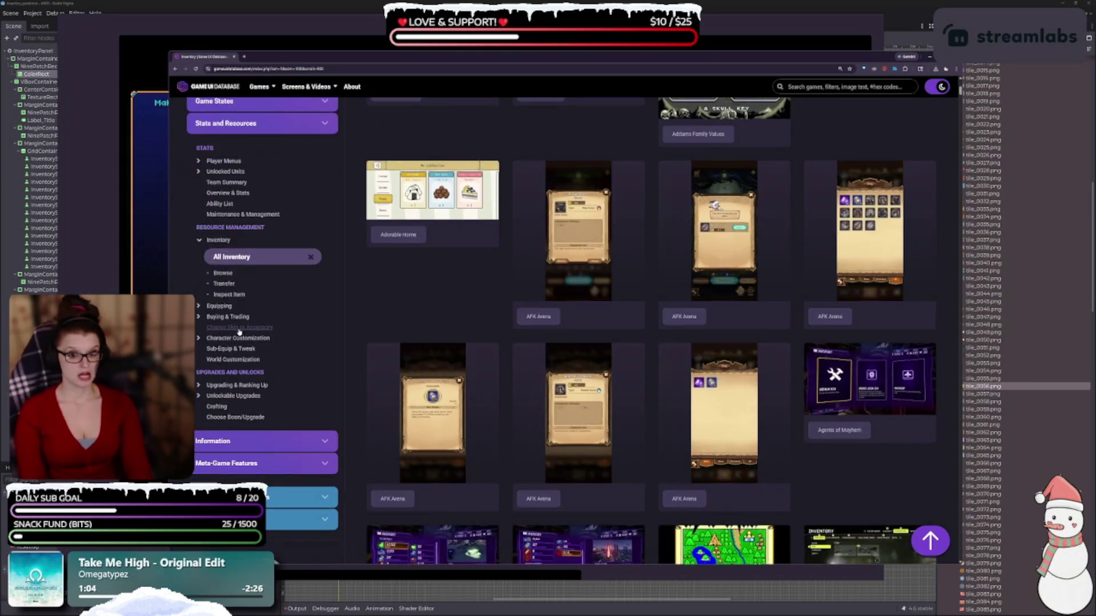
{"action": "scroll", "coordinate": [269, 385], "scroll_direction": "up", "scroll_amount": 2}
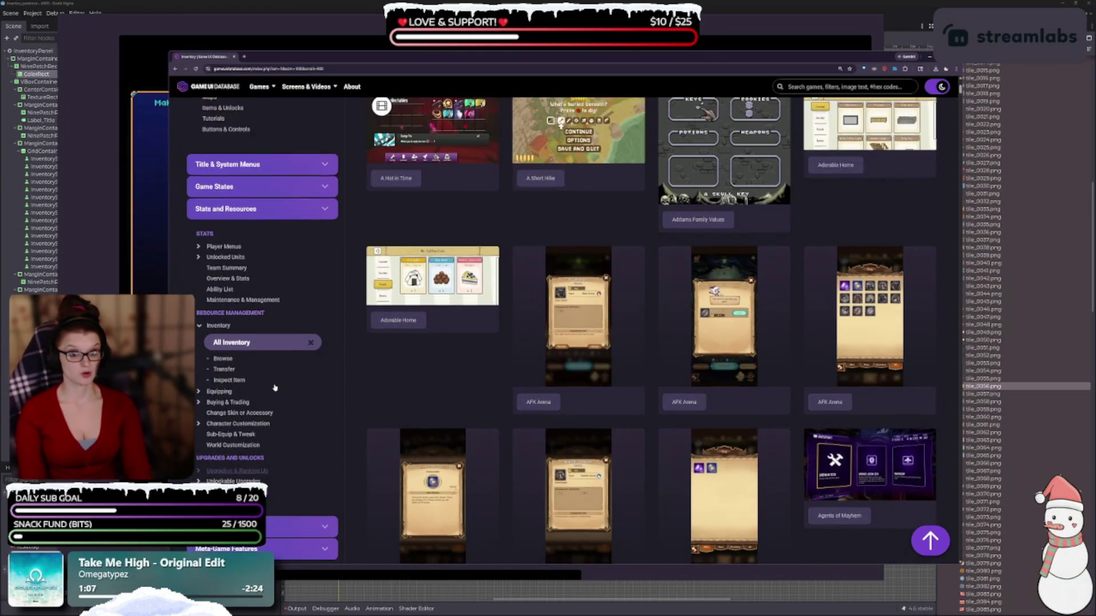
{"action": "scroll", "coordinate": [278, 306], "scroll_direction": "up", "scroll_amount": 2}
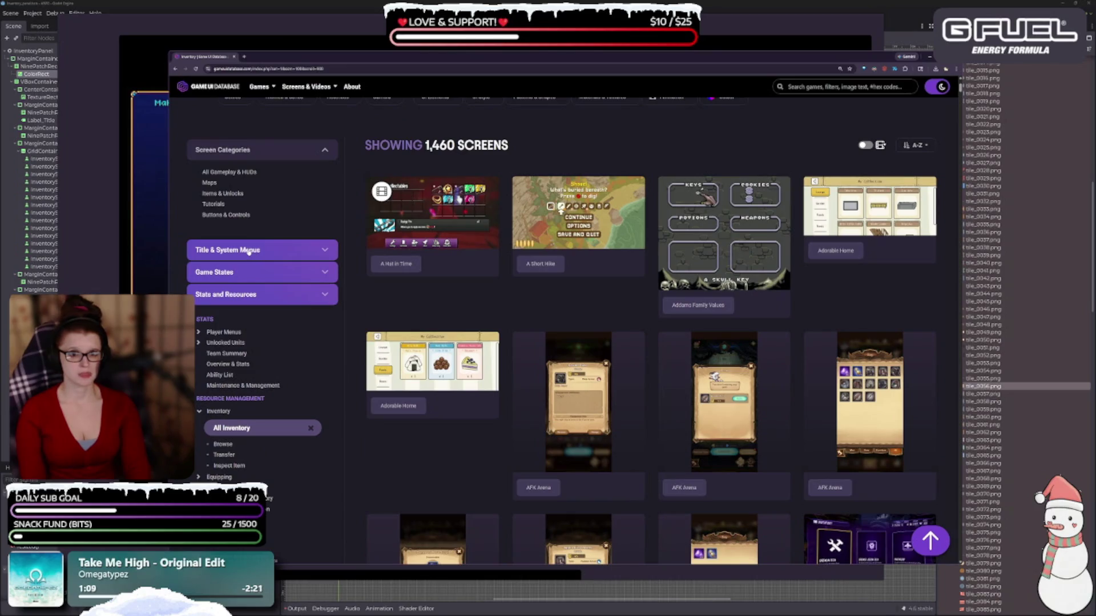
{"action": "left_click", "coordinate": [249, 252]}
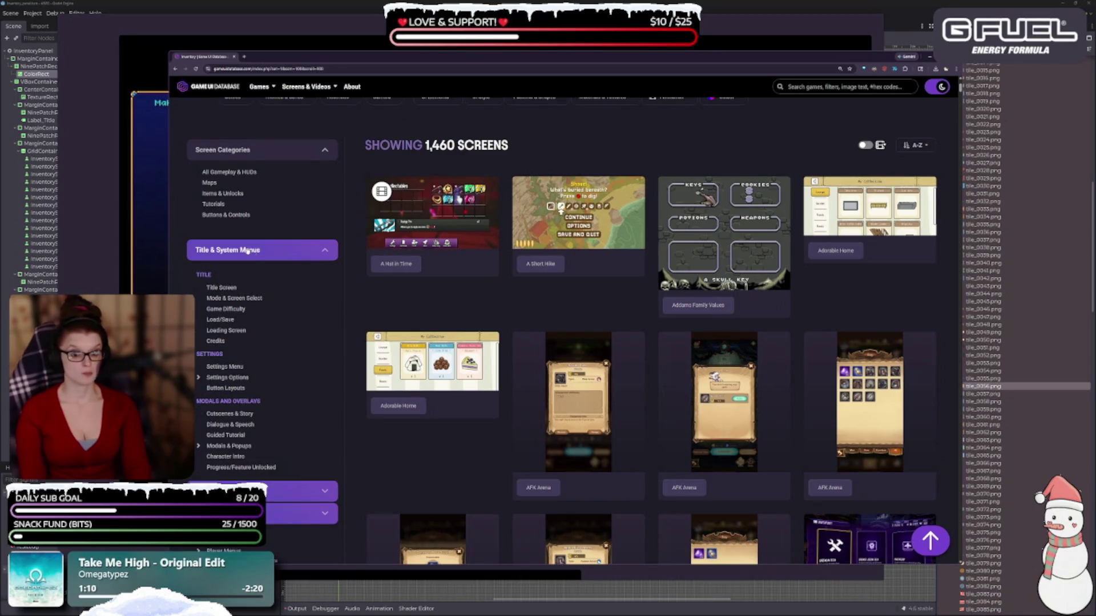
{"action": "scroll", "coordinate": [285, 396], "scroll_direction": "down", "scroll_amount": 2}
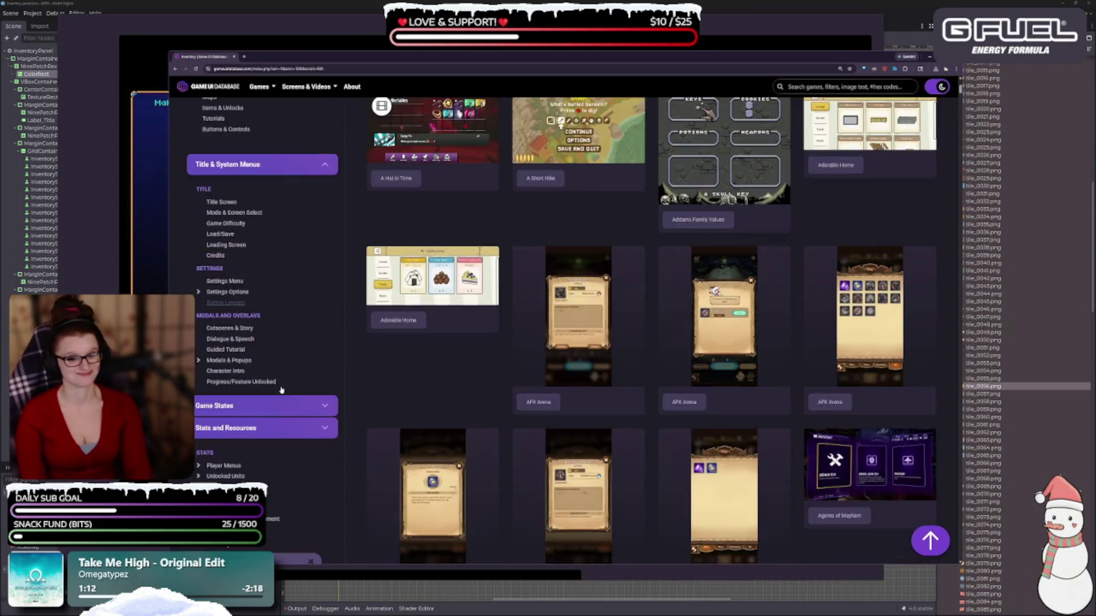
{"action": "left_click", "coordinate": [256, 407]}
Step: Expand the Stats and Resources and Information categories
{"action": "scroll", "coordinate": [348, 401], "scroll_direction": "down", "scroll_amount": 2}
{"action": "scroll", "coordinate": [267, 375], "scroll_direction": "down", "scroll_amount": 1}
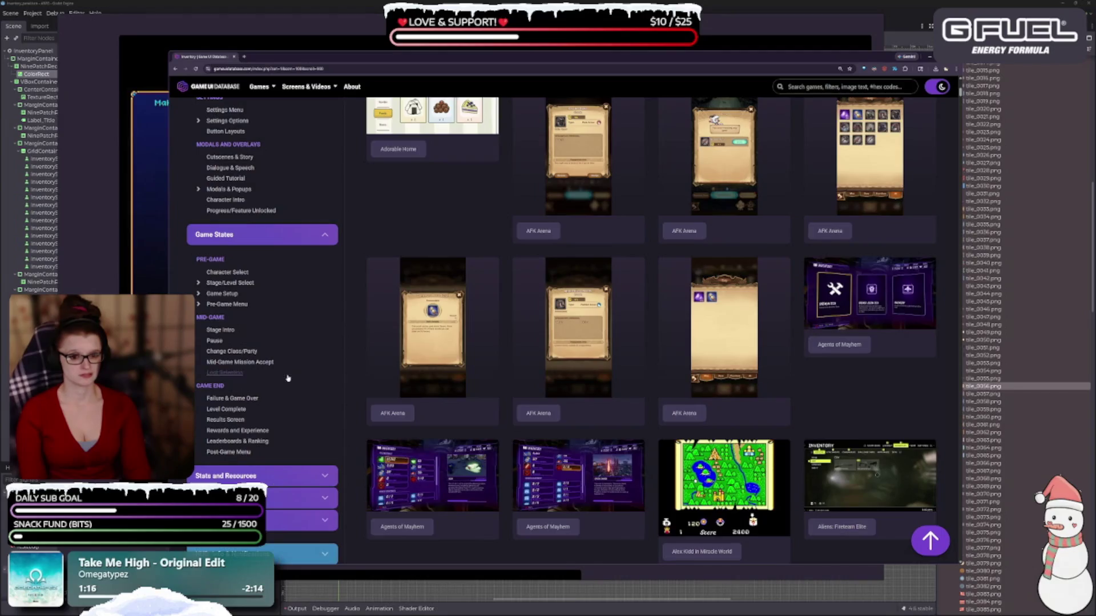
{"action": "scroll", "coordinate": [288, 378], "scroll_direction": "down", "scroll_amount": 2}
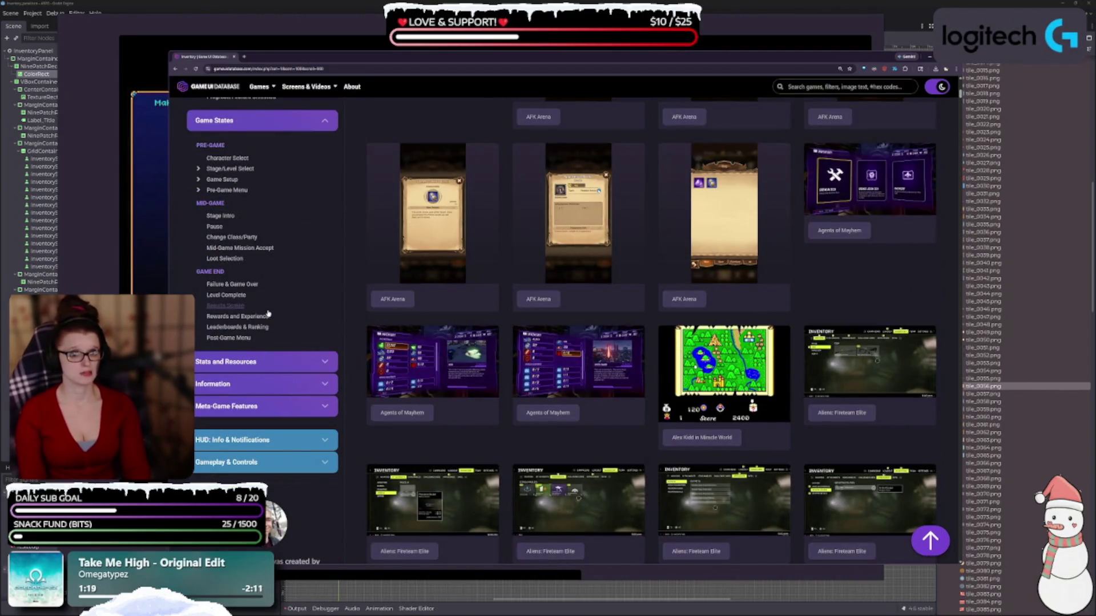
{"action": "left_click", "coordinate": [274, 362]}
{"action": "scroll", "coordinate": [297, 318], "scroll_direction": "down", "scroll_amount": 2}
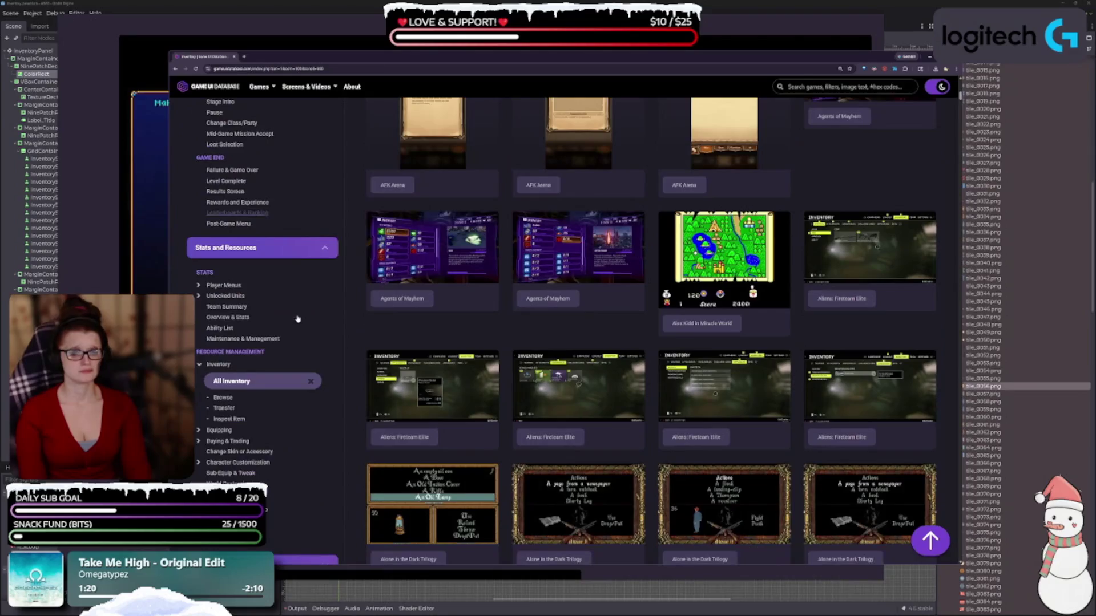
{"action": "scroll", "coordinate": [295, 298], "scroll_direction": "down", "scroll_amount": 1}
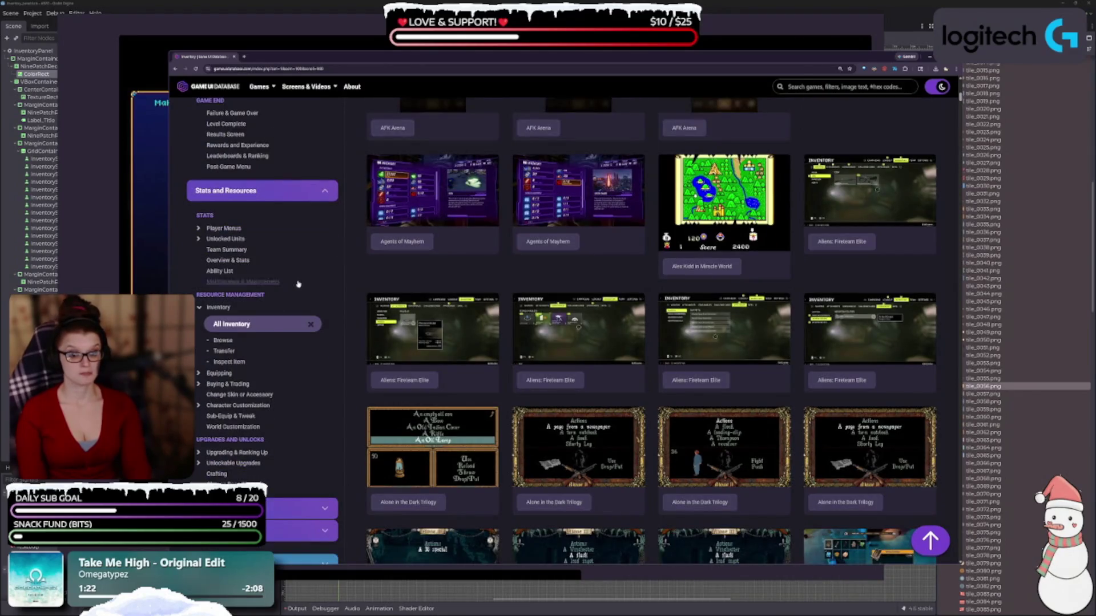
{"action": "scroll", "coordinate": [293, 376], "scroll_direction": "down", "scroll_amount": 2}
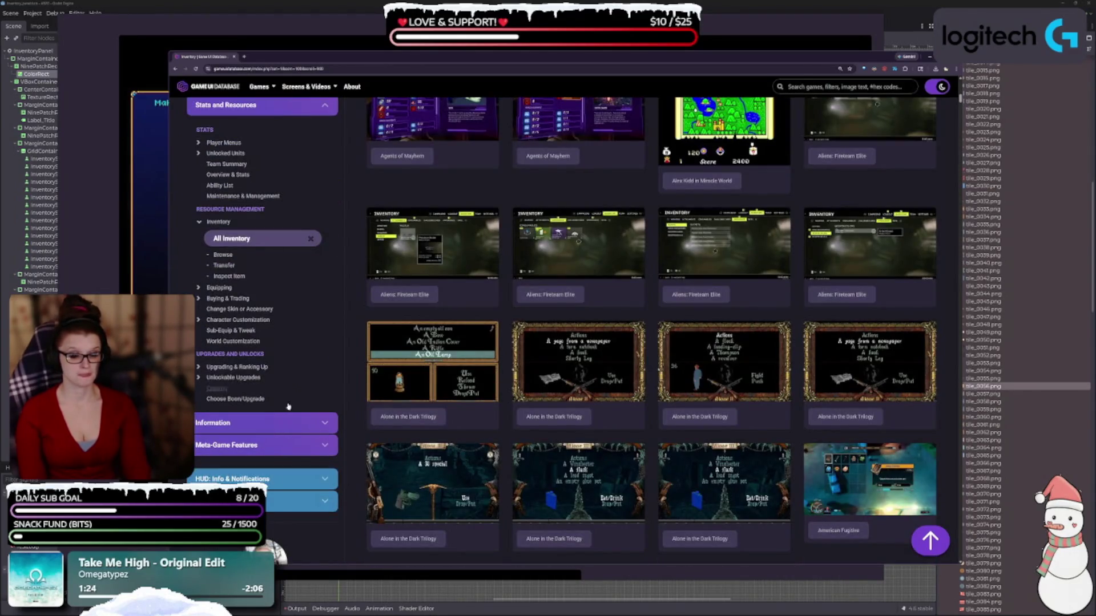
{"action": "left_click", "coordinate": [283, 423]}
Step: Expand the Meta-Game Features and HUD: Info & Notifications categories
{"action": "scroll", "coordinate": [278, 364], "scroll_direction": "down", "scroll_amount": 2}
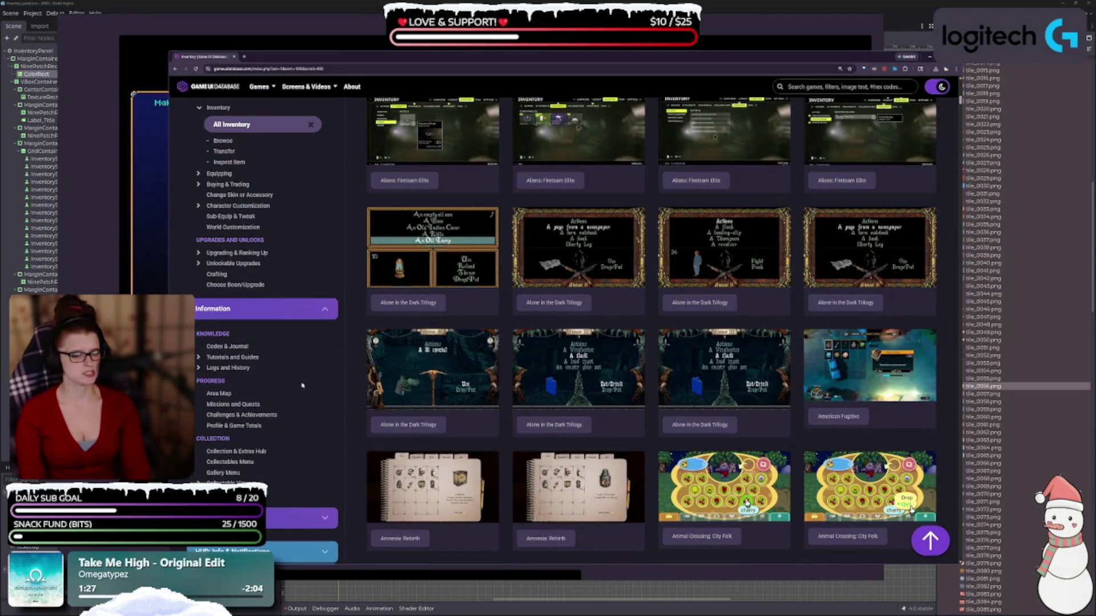
{"action": "scroll", "coordinate": [245, 371], "scroll_direction": "down", "scroll_amount": 2}
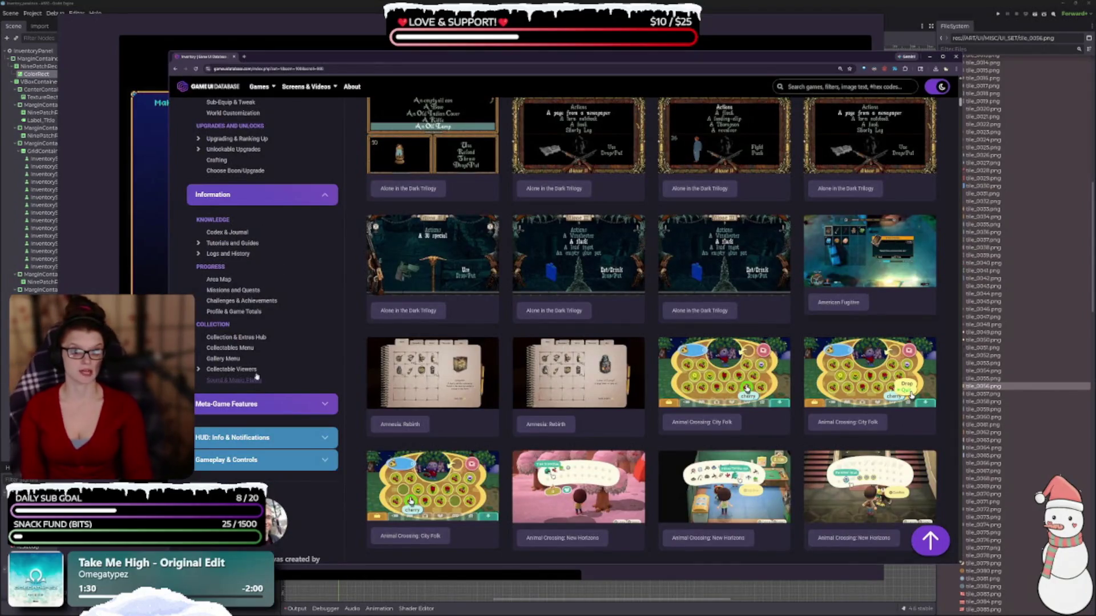
{"action": "scroll", "coordinate": [333, 289], "scroll_direction": "down", "scroll_amount": 1}
{"action": "scroll", "coordinate": [308, 294], "scroll_direction": "up", "scroll_amount": 5}
{"action": "scroll", "coordinate": [281, 313], "scroll_direction": "down", "scroll_amount": 5}
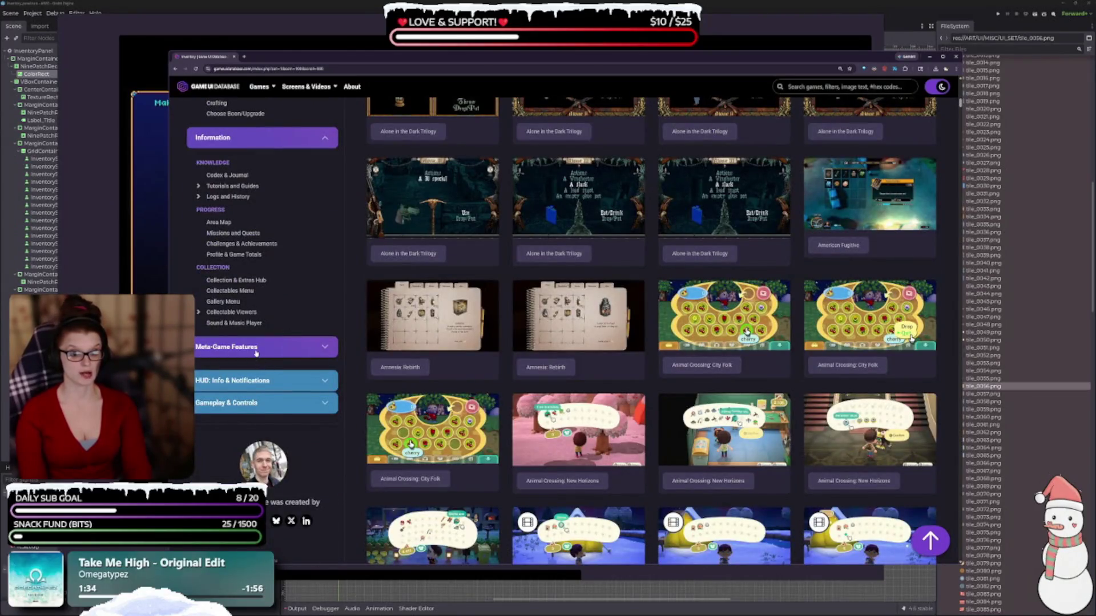
{"action": "left_click", "coordinate": [256, 354]}
{"action": "scroll", "coordinate": [313, 387], "scroll_direction": "down", "scroll_amount": 2}
{"action": "scroll", "coordinate": [282, 416], "scroll_direction": "down", "scroll_amount": 2}
{"action": "left_click", "coordinate": [265, 423]}
{"action": "scroll", "coordinate": [265, 419], "scroll_direction": "down", "scroll_amount": 2}
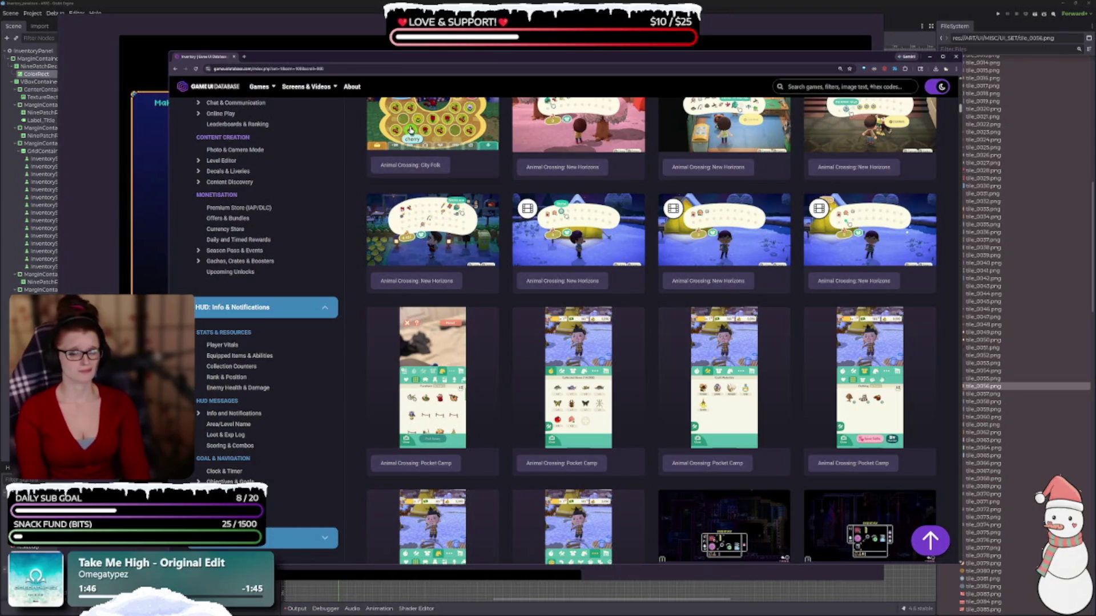
{"action": "scroll", "coordinate": [261, 351], "scroll_direction": "up", "scroll_amount": 4}
{"action": "scroll", "coordinate": [261, 352], "scroll_direction": "up", "scroll_amount": 3}
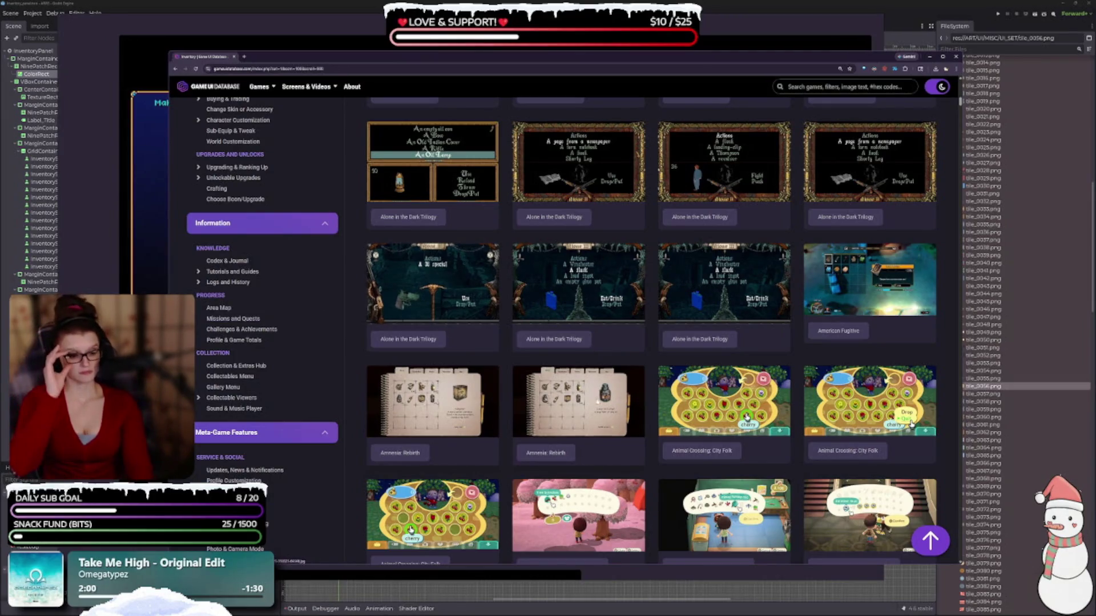
{"action": "scroll", "coordinate": [556, 322], "scroll_direction": "down", "scroll_amount": 10}
{"action": "scroll", "coordinate": [557, 322], "scroll_direction": "down", "scroll_amount": 2}
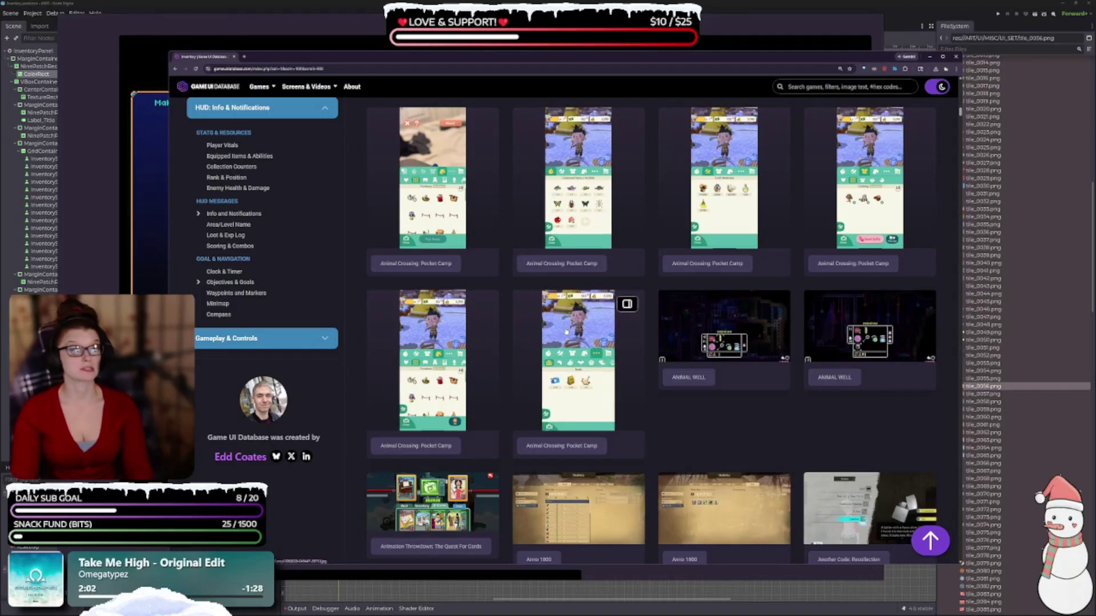
{"action": "scroll", "coordinate": [716, 528], "scroll_direction": "down", "scroll_amount": 3}
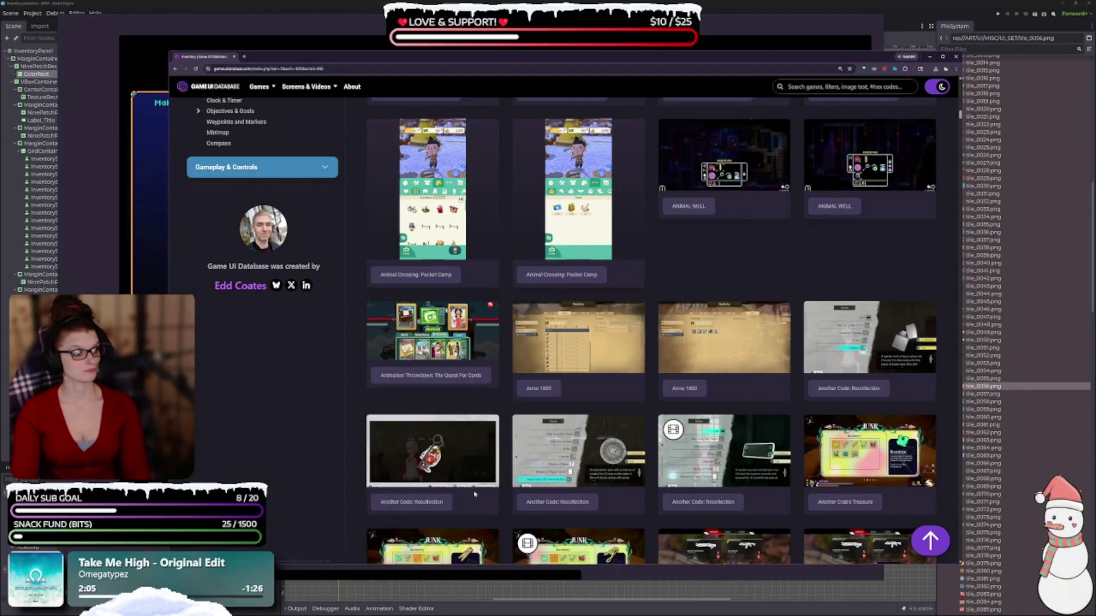
{"action": "scroll", "coordinate": [561, 427], "scroll_direction": "down", "scroll_amount": 3}
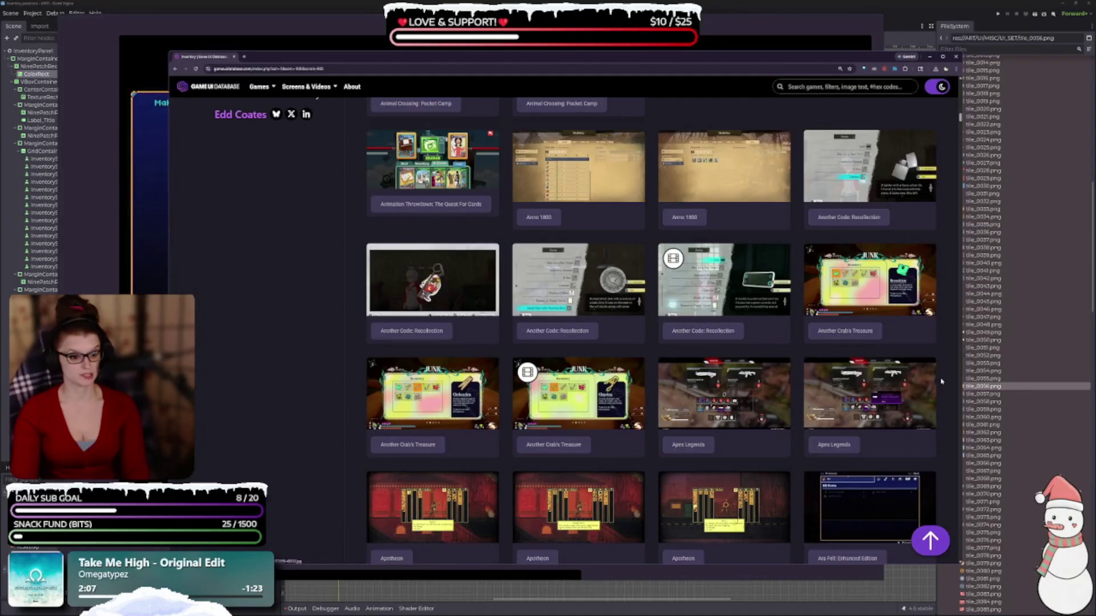
{"action": "left_click_drag", "start_coordinate": [961, 117], "coordinate": [960, 310]}
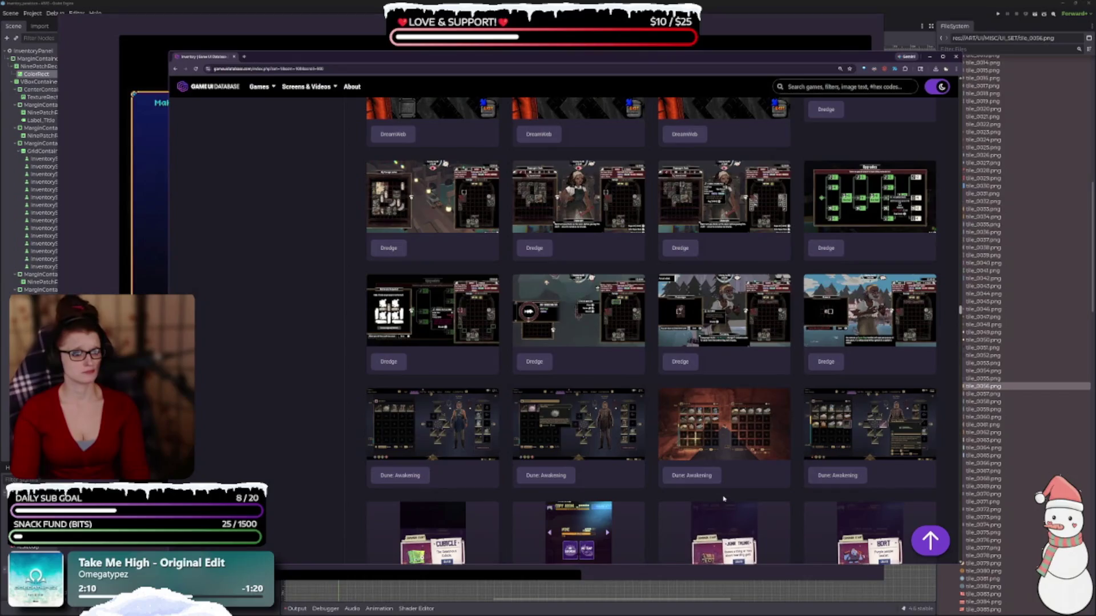
{"action": "scroll", "coordinate": [686, 482], "scroll_direction": "down", "scroll_amount": 4}
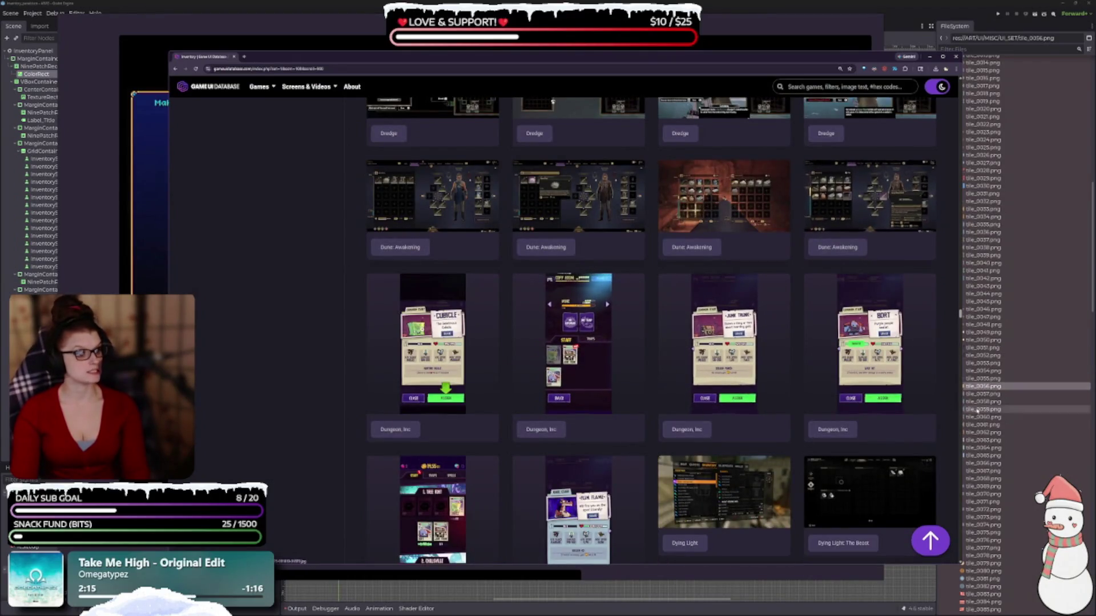
{"action": "left_click_drag", "start_coordinate": [961, 316], "coordinate": [961, 427]}
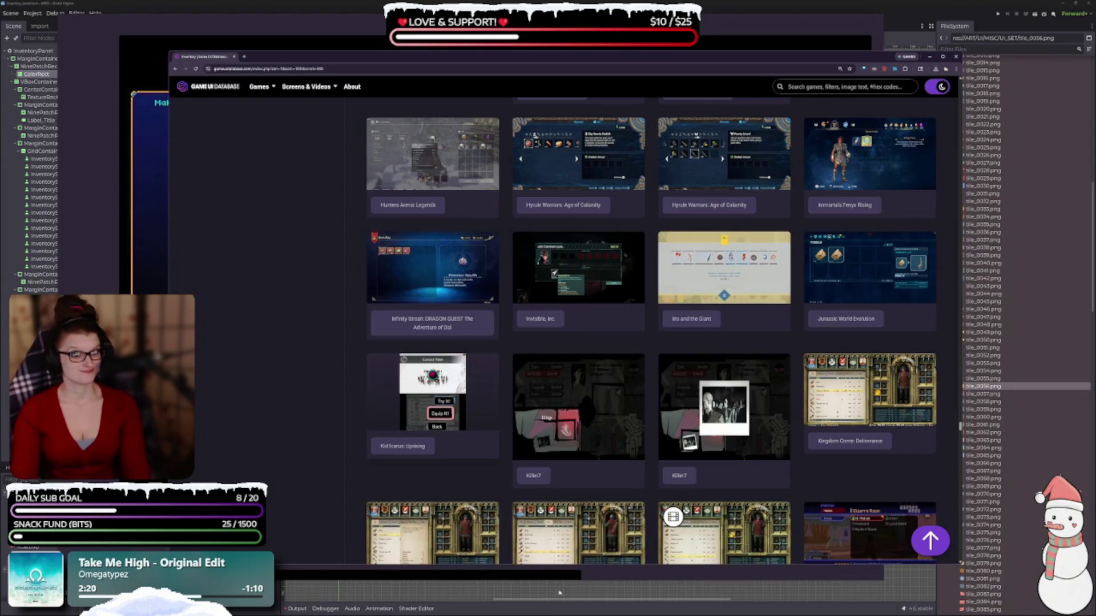
{"action": "scroll", "coordinate": [551, 576], "scroll_direction": "down", "scroll_amount": 3}
{"action": "scroll", "coordinate": [508, 412], "scroll_direction": "down", "scroll_amount": 8}
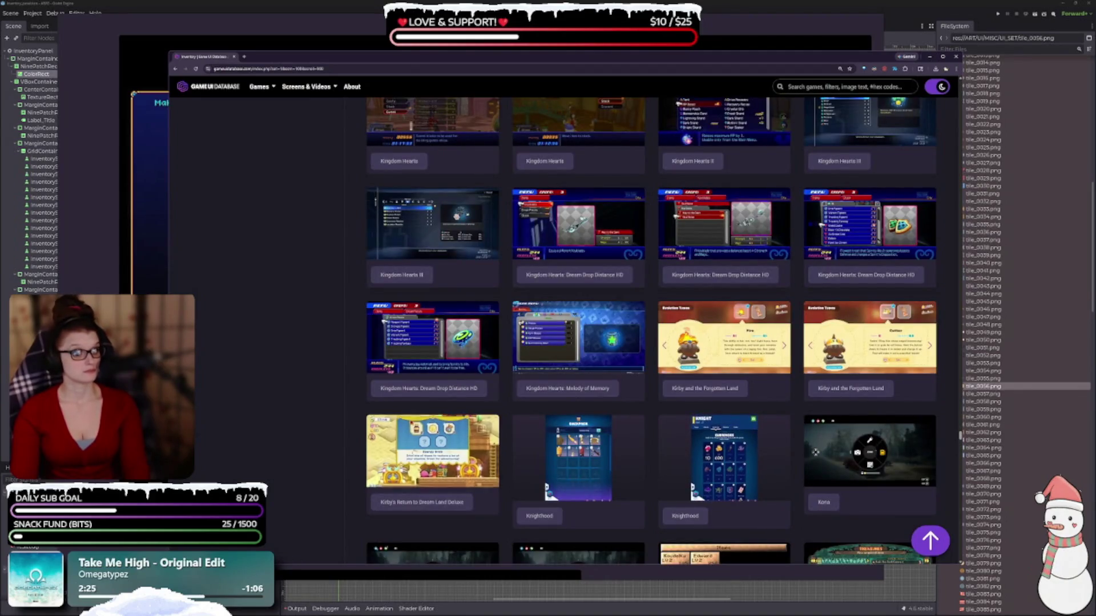
{"action": "scroll", "coordinate": [506, 408], "scroll_direction": "down", "scroll_amount": 4}
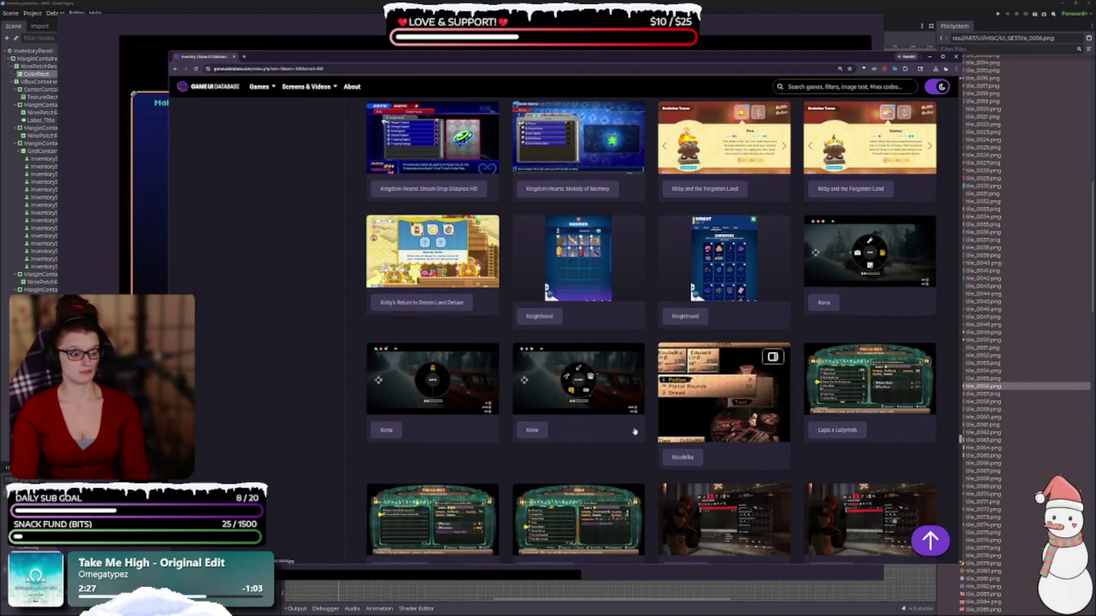
{"action": "scroll", "coordinate": [637, 552], "scroll_direction": "down", "scroll_amount": 4}
{"action": "scroll", "coordinate": [637, 552], "scroll_direction": "down", "scroll_amount": 9}
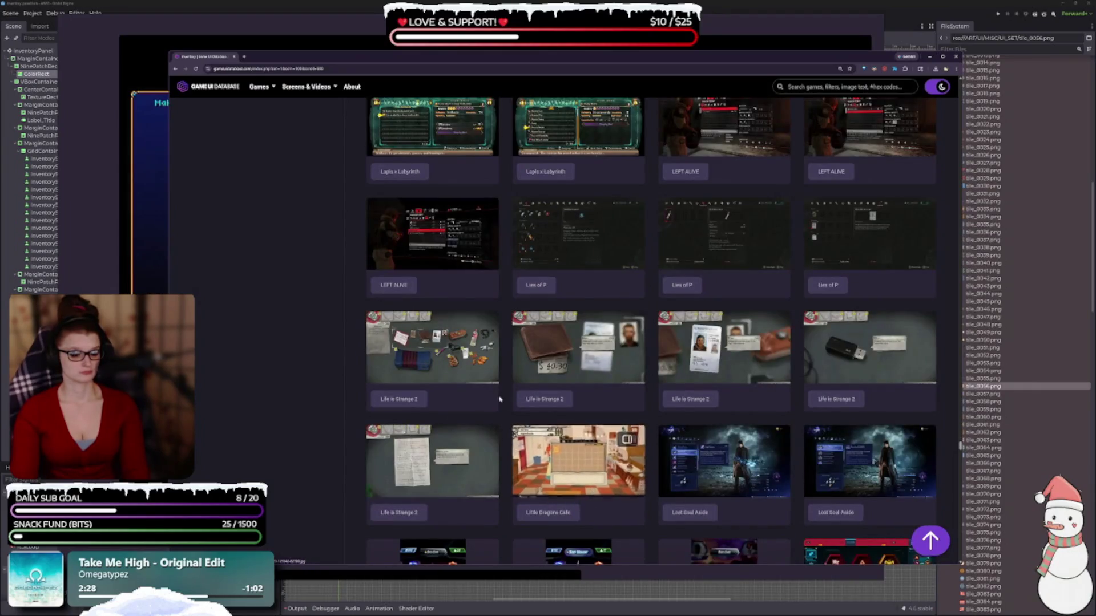
{"action": "scroll", "coordinate": [493, 449], "scroll_direction": "down", "scroll_amount": 15}
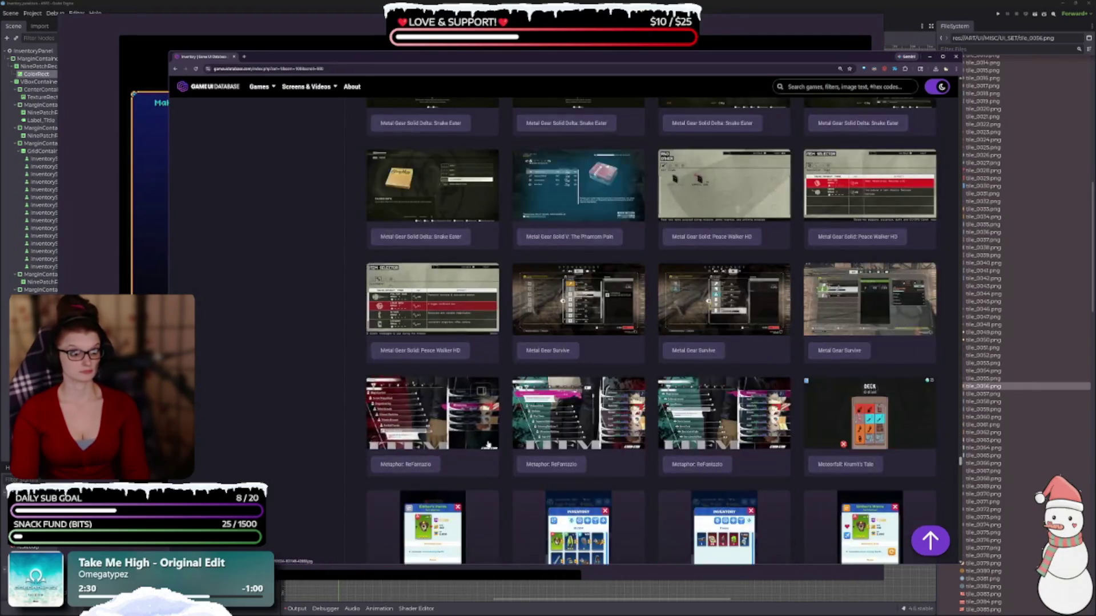
{"action": "scroll", "coordinate": [483, 332], "scroll_direction": "down", "scroll_amount": 4}
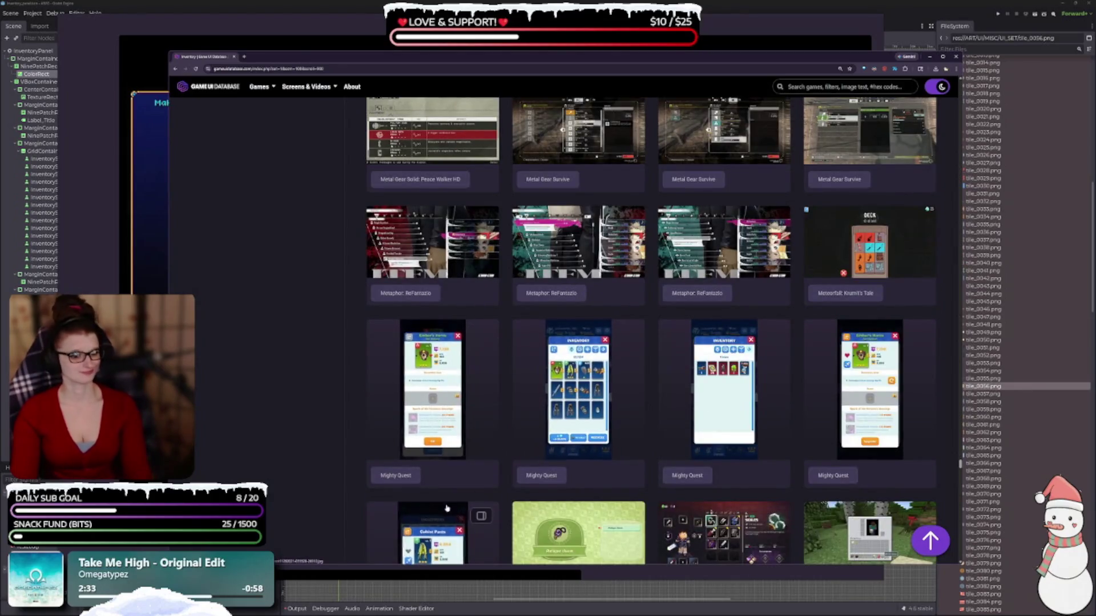
{"action": "scroll", "coordinate": [473, 450], "scroll_direction": "down", "scroll_amount": 2}
{"action": "scroll", "coordinate": [473, 449], "scroll_direction": "down", "scroll_amount": 10}
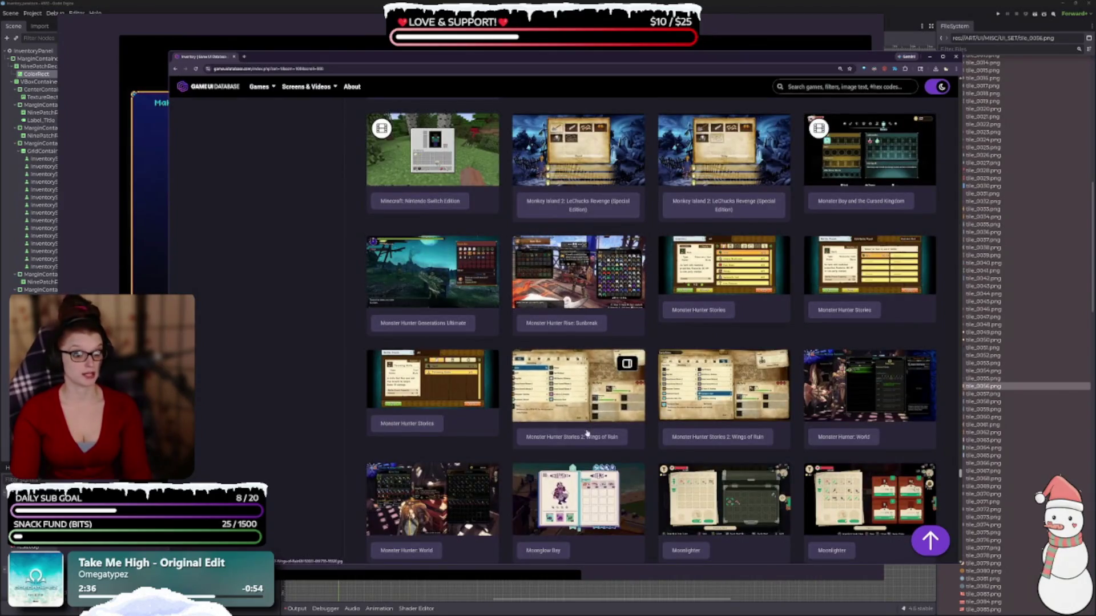
{"action": "scroll", "coordinate": [600, 413], "scroll_direction": "down", "scroll_amount": 3}
{"action": "scroll", "coordinate": [600, 413], "scroll_direction": "down", "scroll_amount": 6}
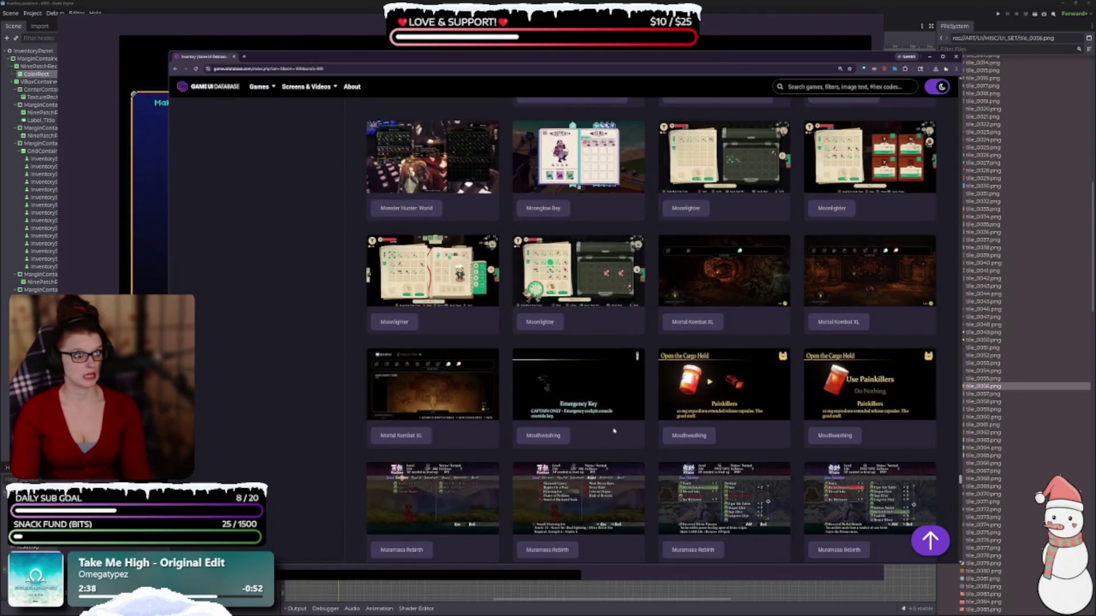
{"action": "scroll", "coordinate": [618, 435], "scroll_direction": "down", "scroll_amount": 5}
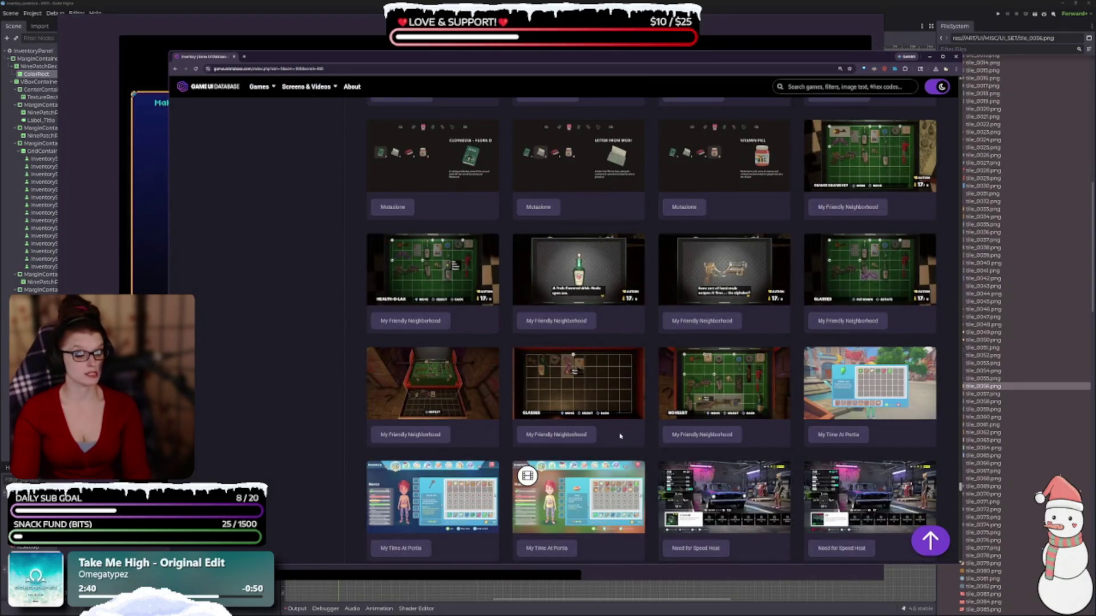
{"action": "scroll", "coordinate": [620, 436], "scroll_direction": "down", "scroll_amount": 5}
{"action": "scroll", "coordinate": [625, 440], "scroll_direction": "down", "scroll_amount": 5}
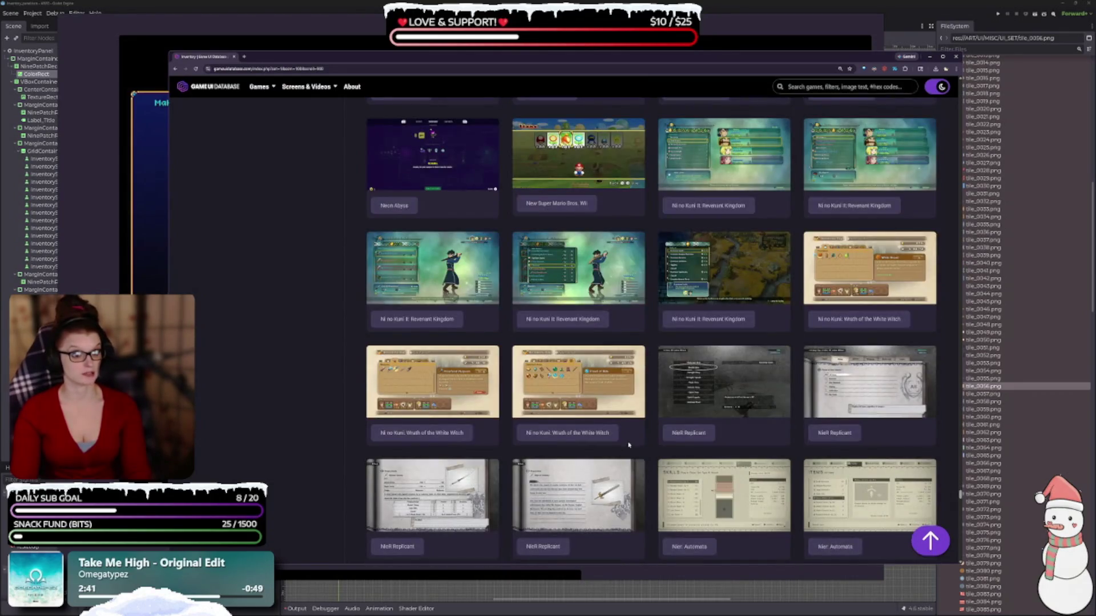
{"action": "scroll", "coordinate": [637, 443], "scroll_direction": "down", "scroll_amount": 3}
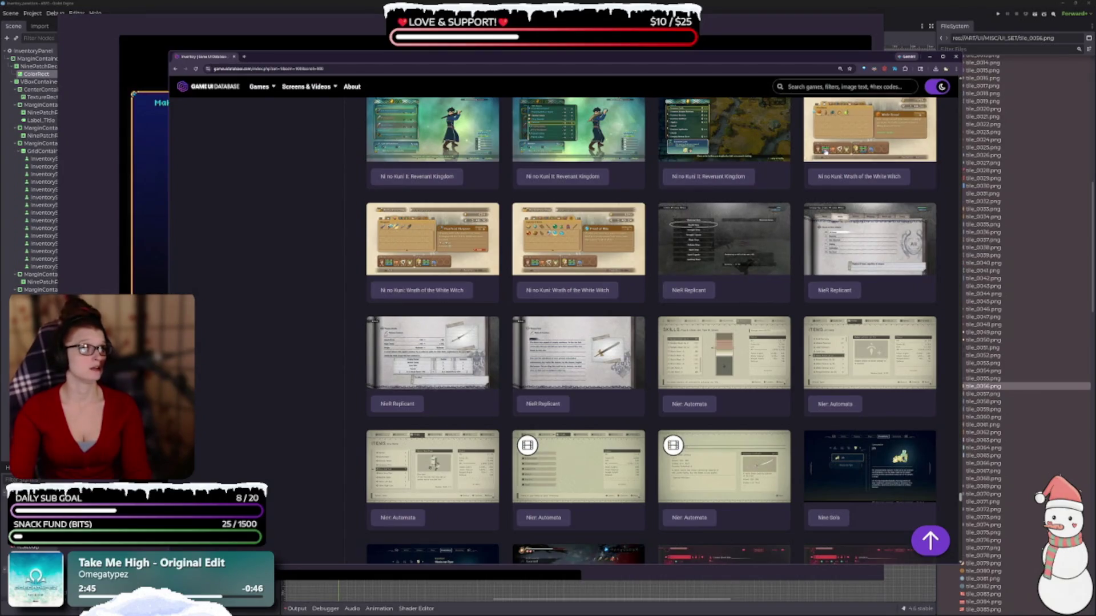
Step: View the Ni no Kuni: Wrath of the White Witch inventory screenshot full-size, then close it
{"action": "left_click", "coordinate": [869, 131]}
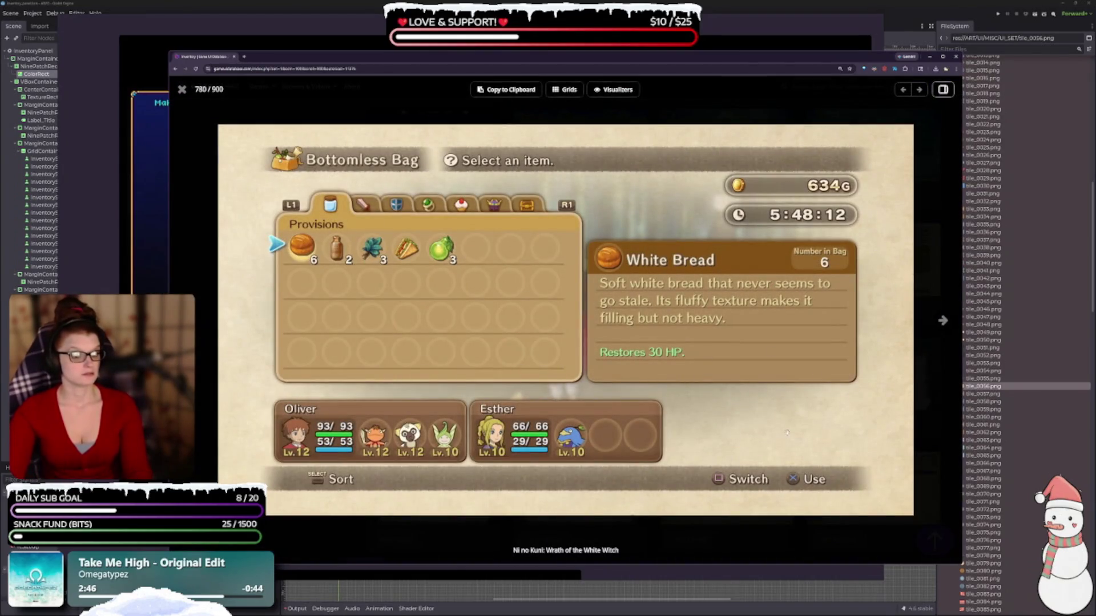
{"action": "key", "text": "Escape"}
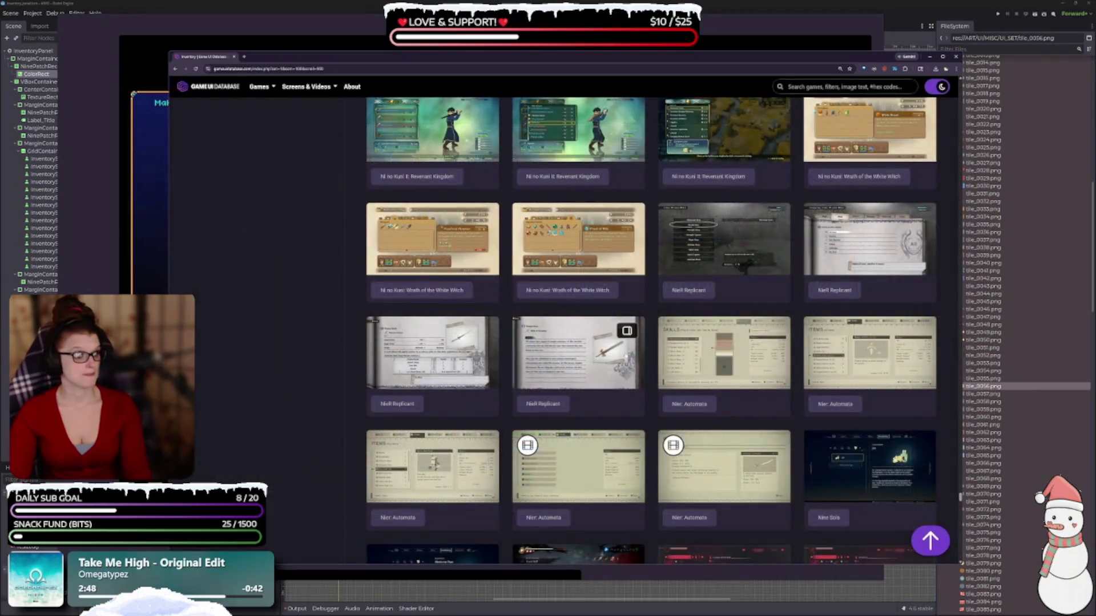
{"action": "scroll", "coordinate": [653, 308], "scroll_direction": "down", "scroll_amount": 6}
{"action": "scroll", "coordinate": [654, 309], "scroll_direction": "down", "scroll_amount": 10}
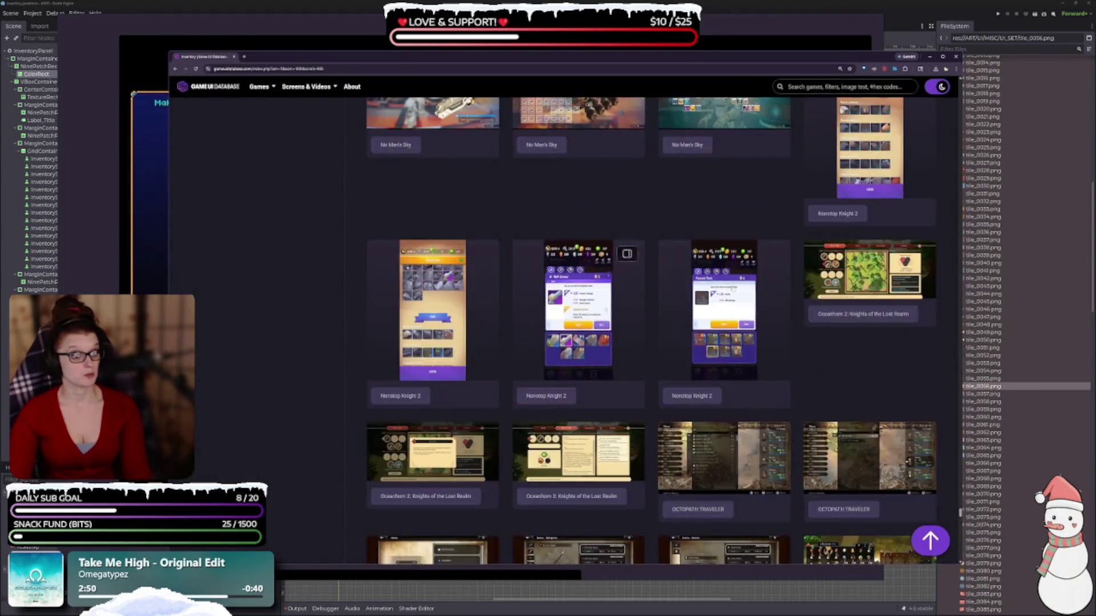
{"action": "scroll", "coordinate": [713, 331], "scroll_direction": "down", "scroll_amount": 3}
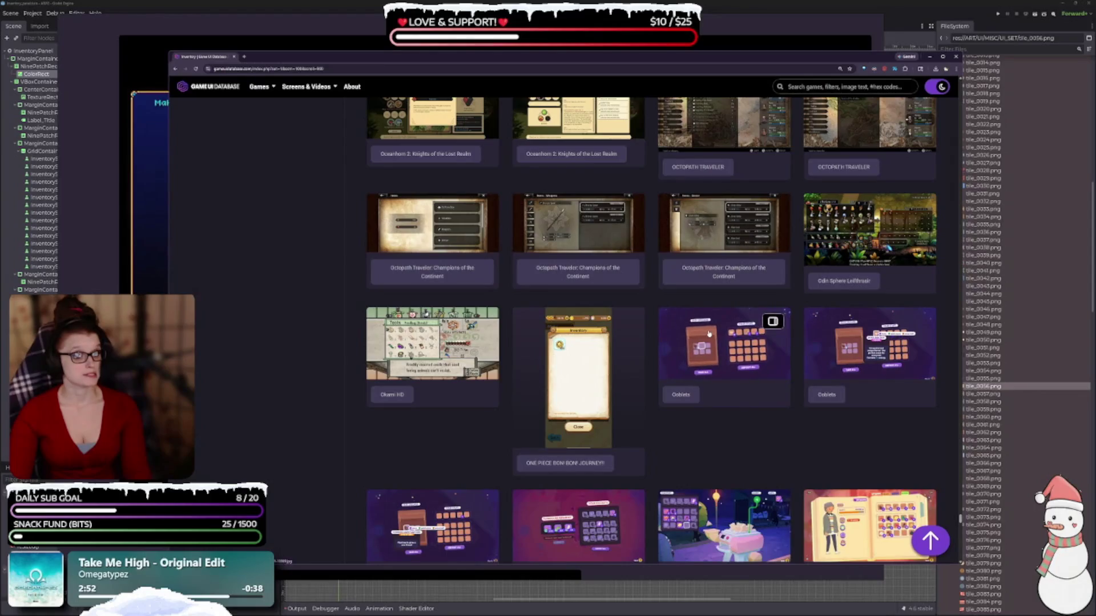
Step: Scroll the gallery down to the Pokémon Sun and Moon and Sword and Shield bag screens
{"action": "scroll", "coordinate": [709, 334], "scroll_direction": "down", "scroll_amount": 10}
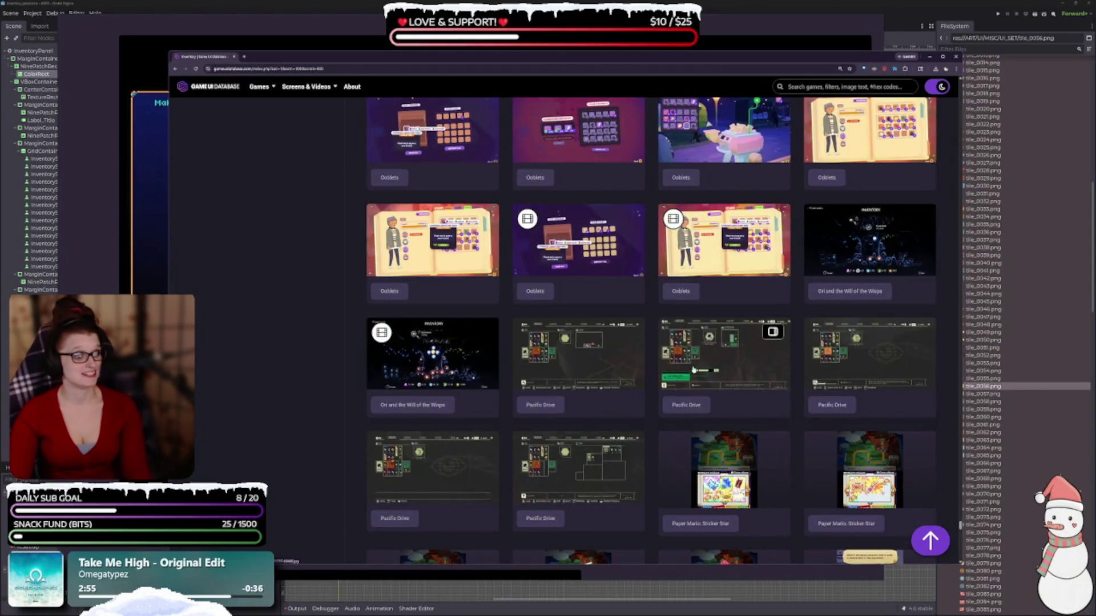
{"action": "scroll", "coordinate": [694, 375], "scroll_direction": "down", "scroll_amount": 3}
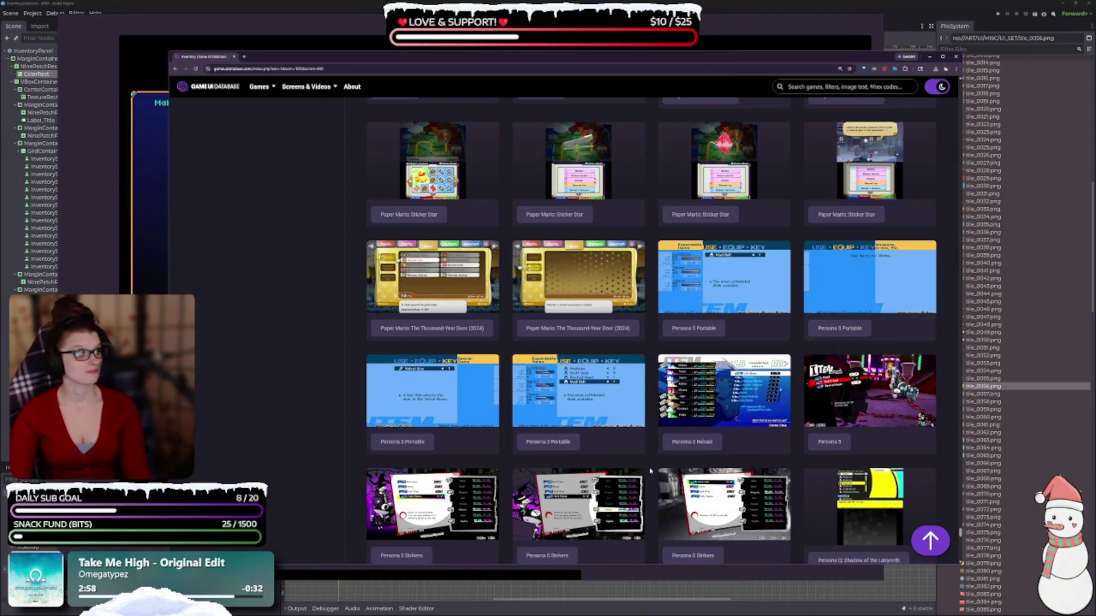
{"action": "scroll", "coordinate": [670, 467], "scroll_direction": "down", "scroll_amount": 4}
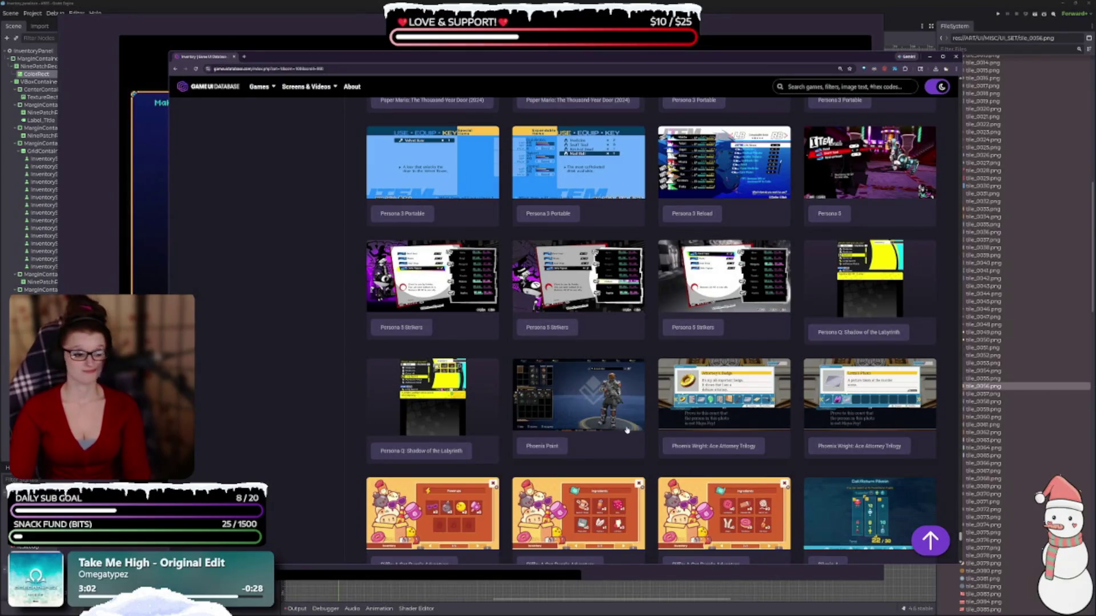
{"action": "scroll", "coordinate": [630, 432], "scroll_direction": "down", "scroll_amount": 4}
{"action": "scroll", "coordinate": [631, 428], "scroll_direction": "down", "scroll_amount": 2}
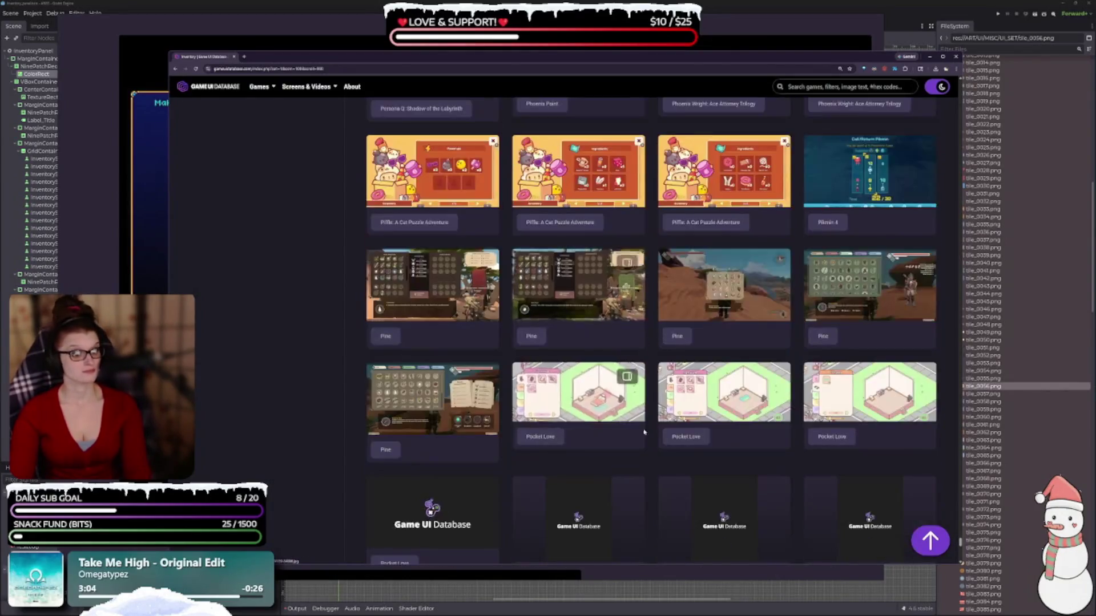
{"action": "scroll", "coordinate": [370, 396], "scroll_direction": "down", "scroll_amount": 2}
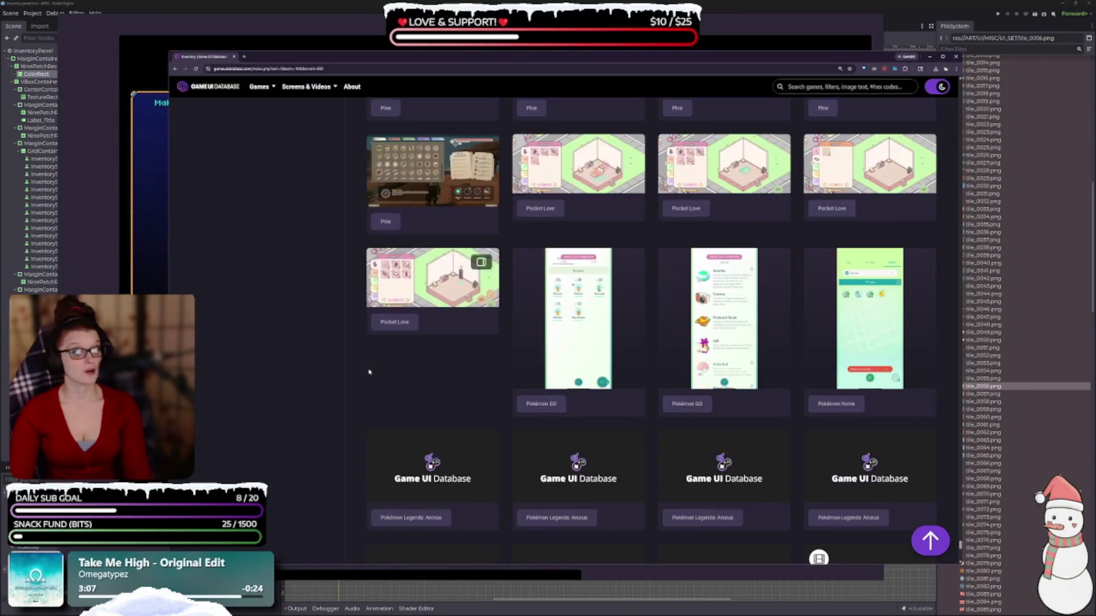
{"action": "scroll", "coordinate": [434, 342], "scroll_direction": "down", "scroll_amount": 3}
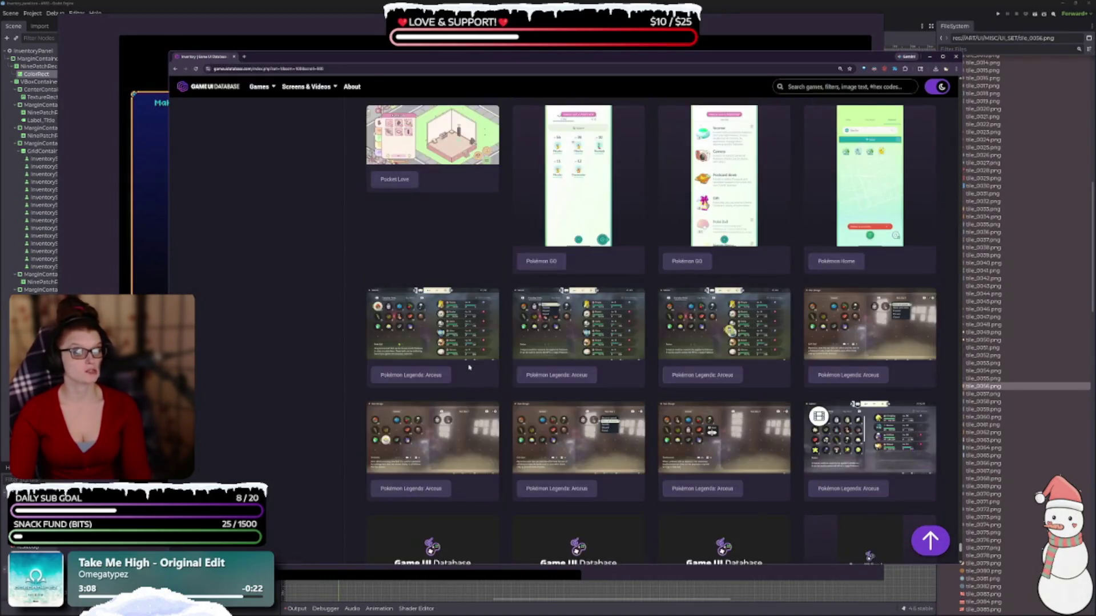
{"action": "scroll", "coordinate": [460, 385], "scroll_direction": "down", "scroll_amount": 4}
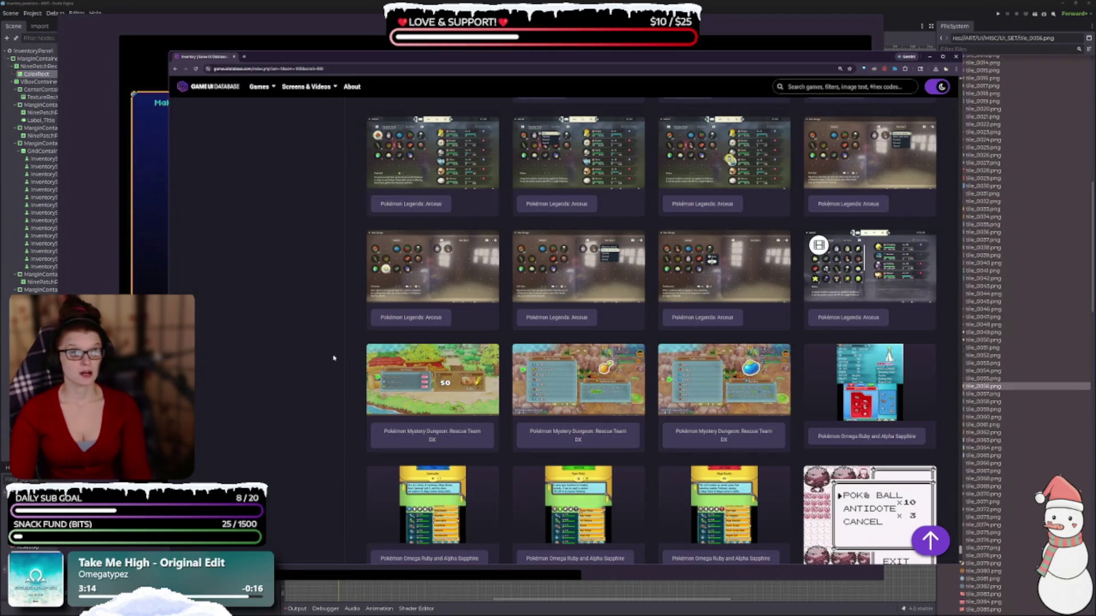
{"action": "scroll", "coordinate": [375, 435], "scroll_direction": "down", "scroll_amount": 2}
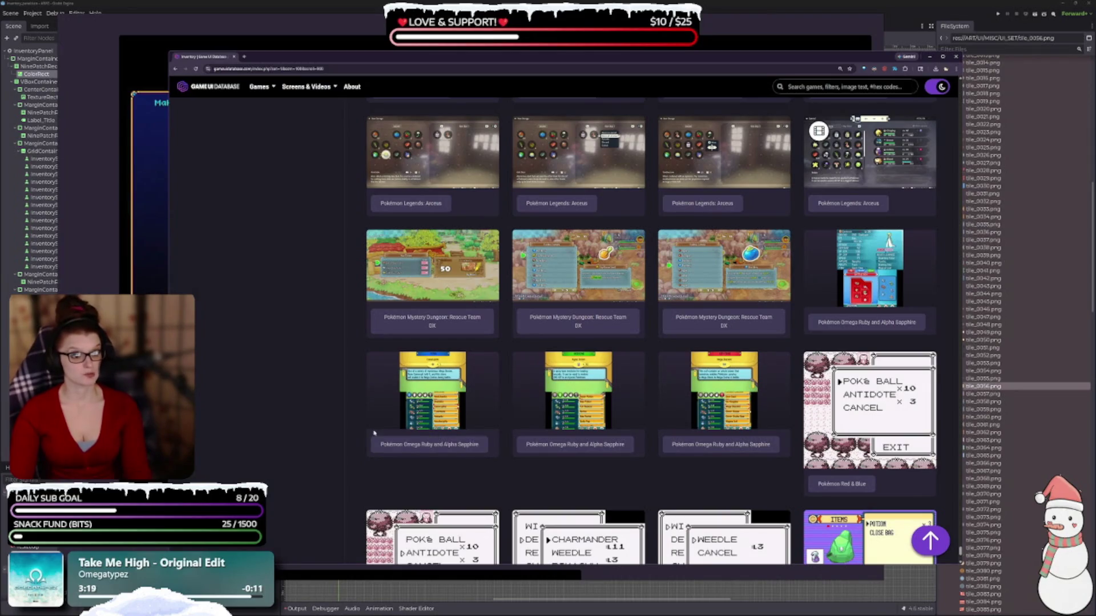
{"action": "scroll", "coordinate": [374, 435], "scroll_direction": "down", "scroll_amount": 6}
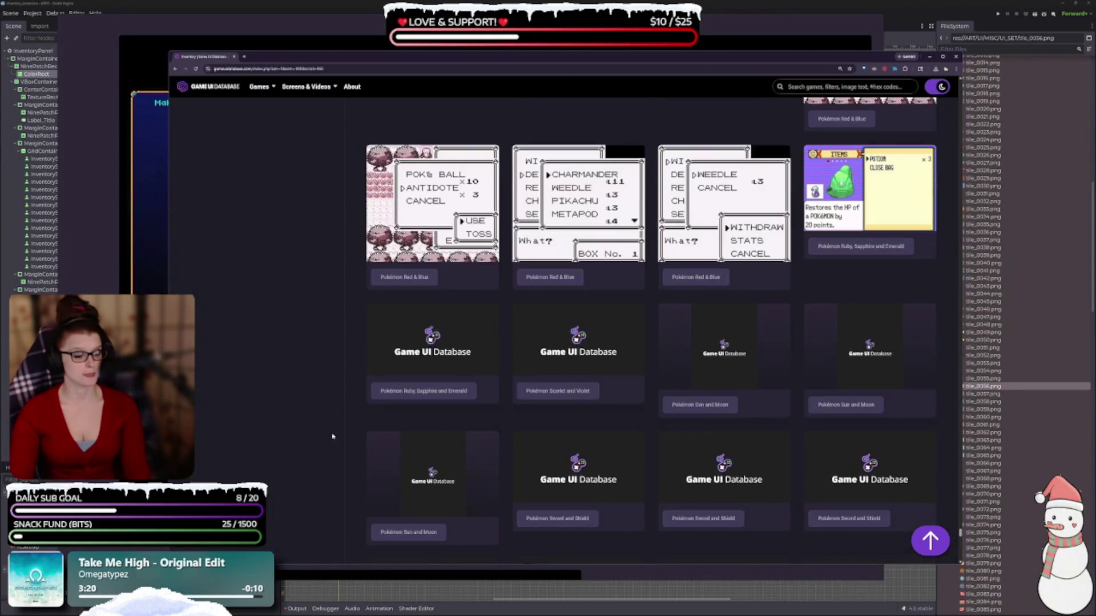
{"action": "scroll", "coordinate": [318, 406], "scroll_direction": "down", "scroll_amount": 2}
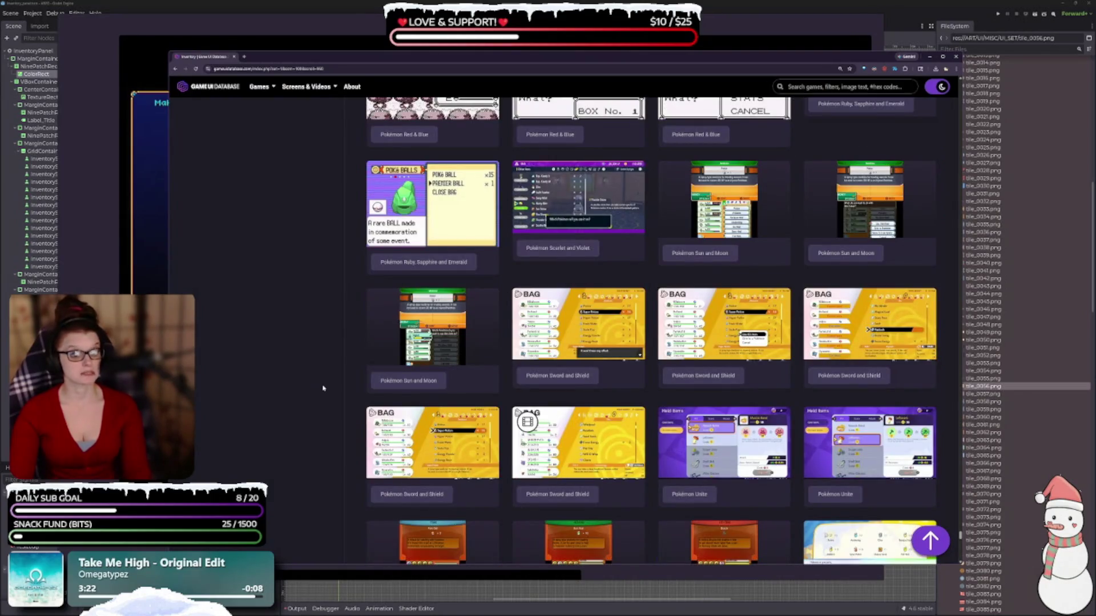
{"action": "mouse_move", "coordinate": [611, 296]}
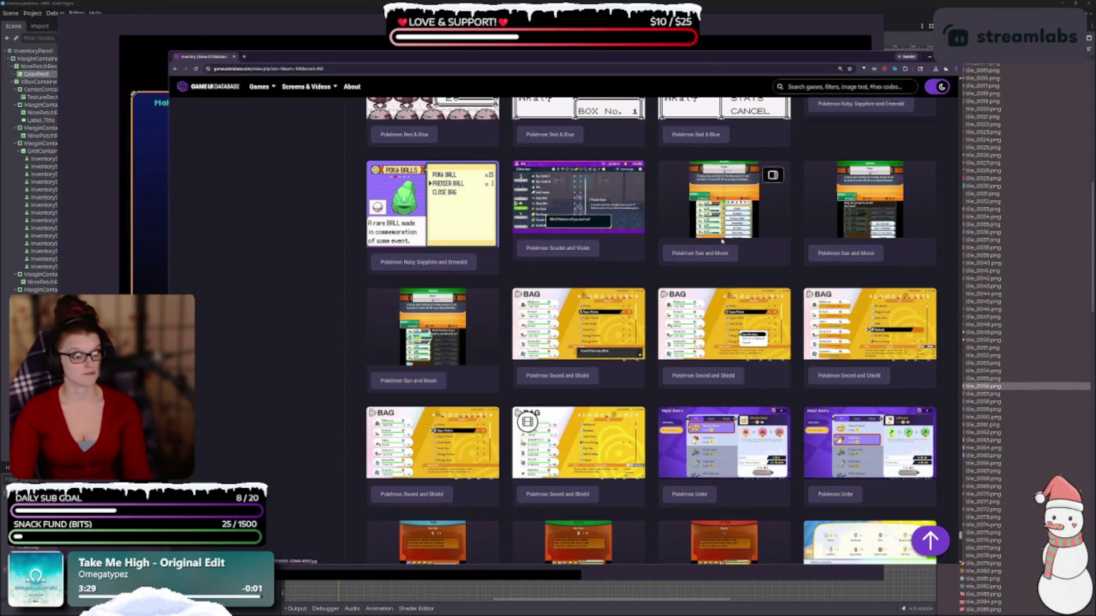
Step: Enlarge the Pokémon Sun and Moon medicine bag screenshot, then close it
{"action": "left_click", "coordinate": [723, 200]}
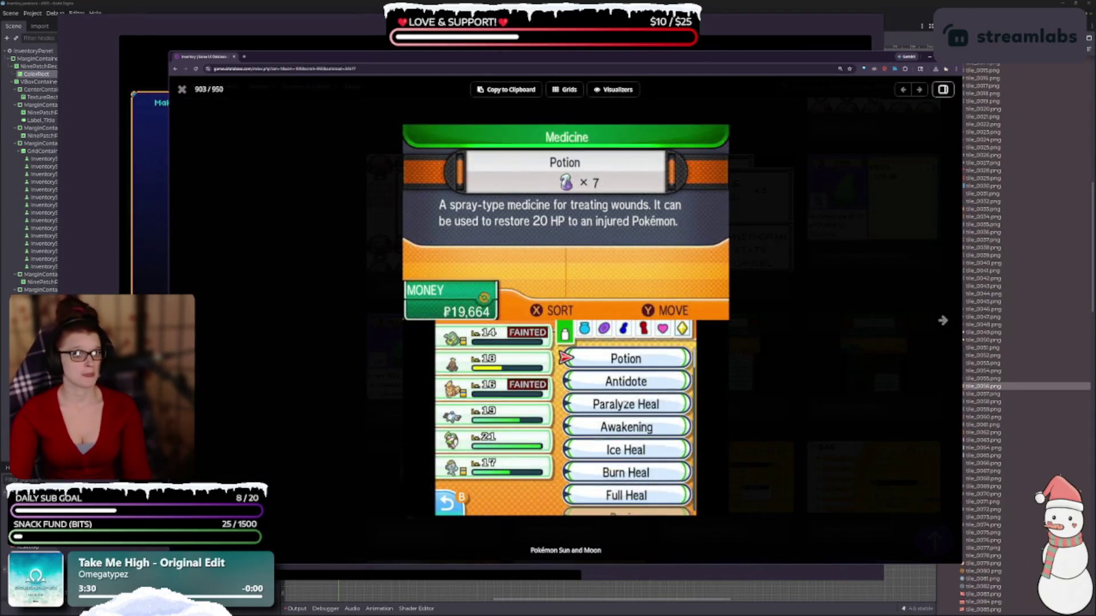
{"action": "left_click", "coordinate": [782, 402]}
{"action": "scroll", "coordinate": [782, 403], "scroll_direction": "down", "scroll_amount": 6}
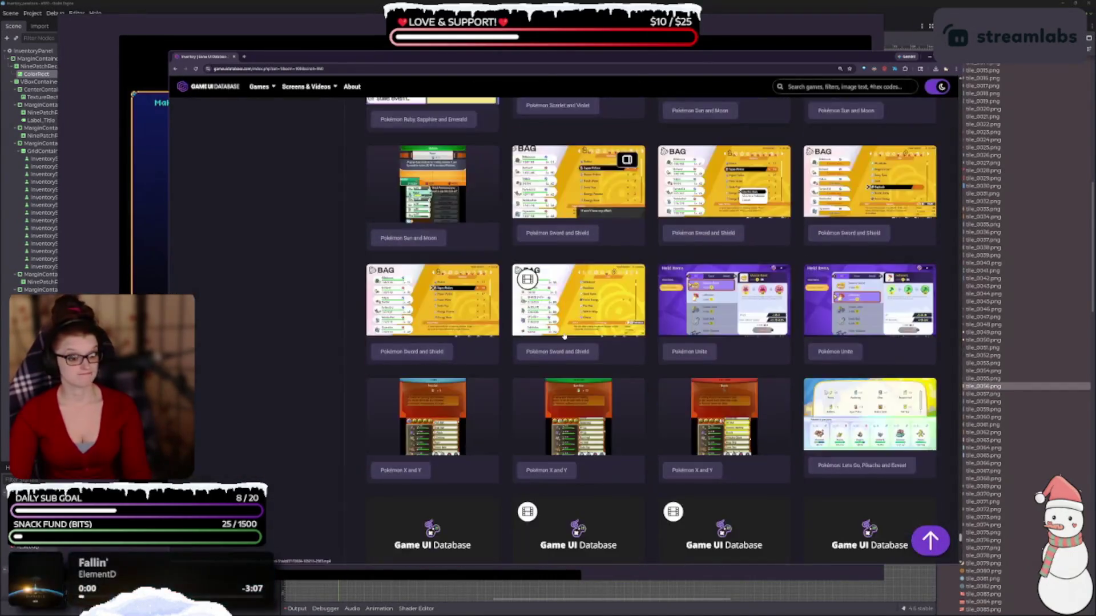
{"action": "scroll", "coordinate": [618, 355], "scroll_direction": "down", "scroll_amount": 5}
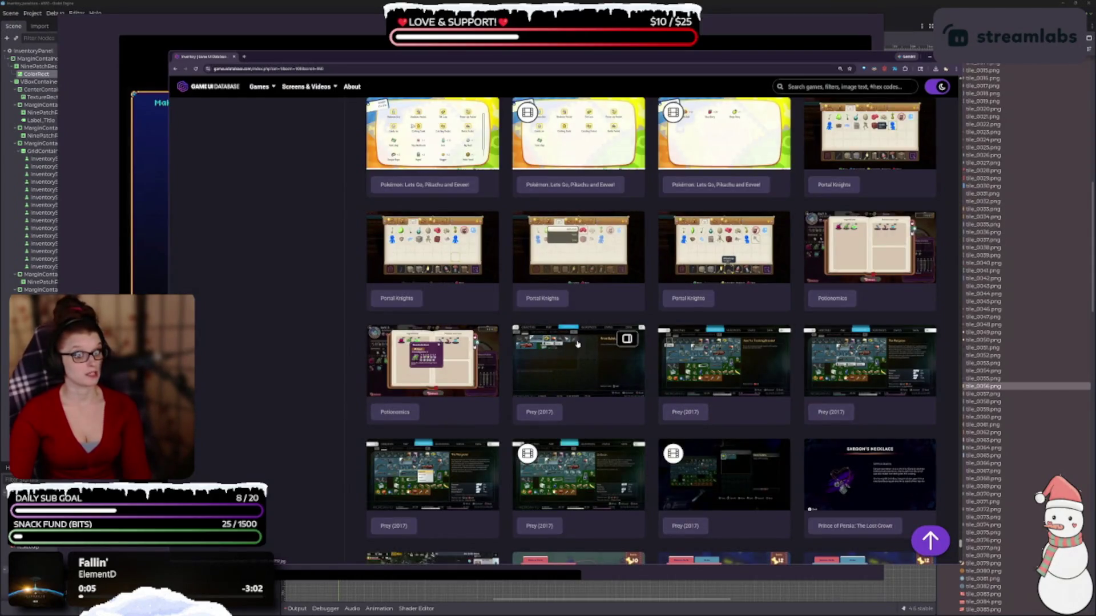
{"action": "scroll", "coordinate": [584, 343], "scroll_direction": "down", "scroll_amount": 2}
Step: Scroll the gallery down to the Rogue Legacy, Rōki and S.T.A.L.K.E.R. 2 rows
{"action": "scroll", "coordinate": [215, 134], "scroll_direction": "down", "scroll_amount": 3}
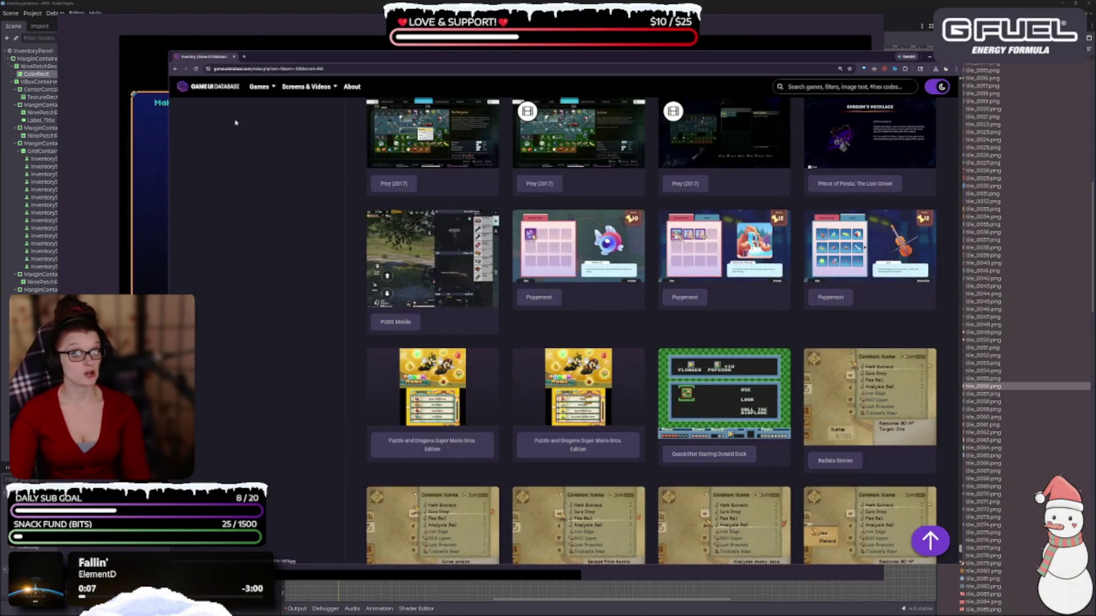
{"action": "scroll", "coordinate": [434, 257], "scroll_direction": "down", "scroll_amount": 3}
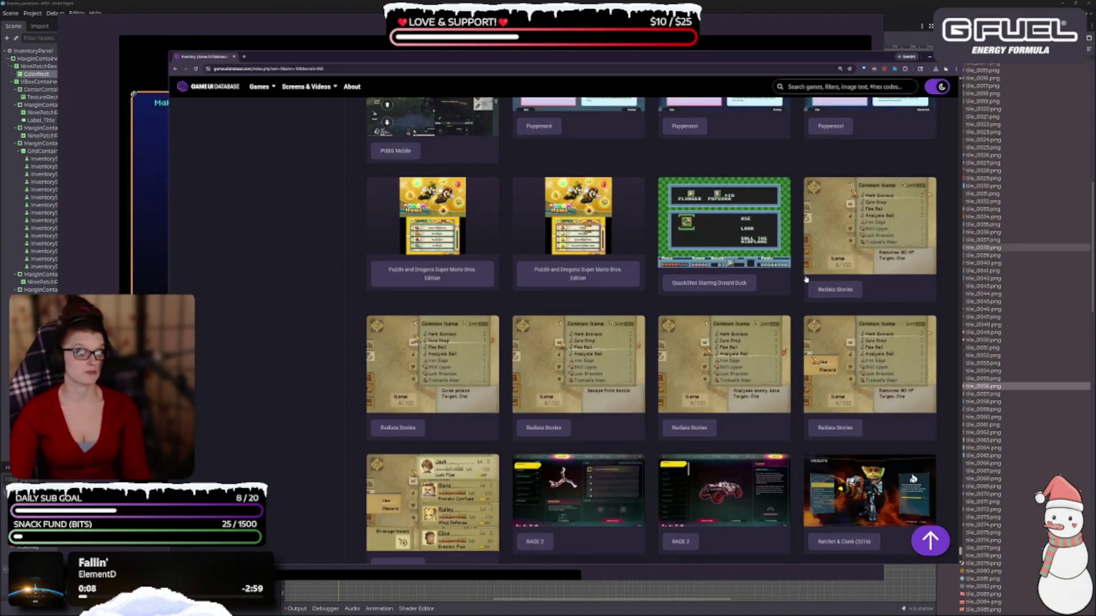
{"action": "scroll", "coordinate": [679, 343], "scroll_direction": "down", "scroll_amount": 2}
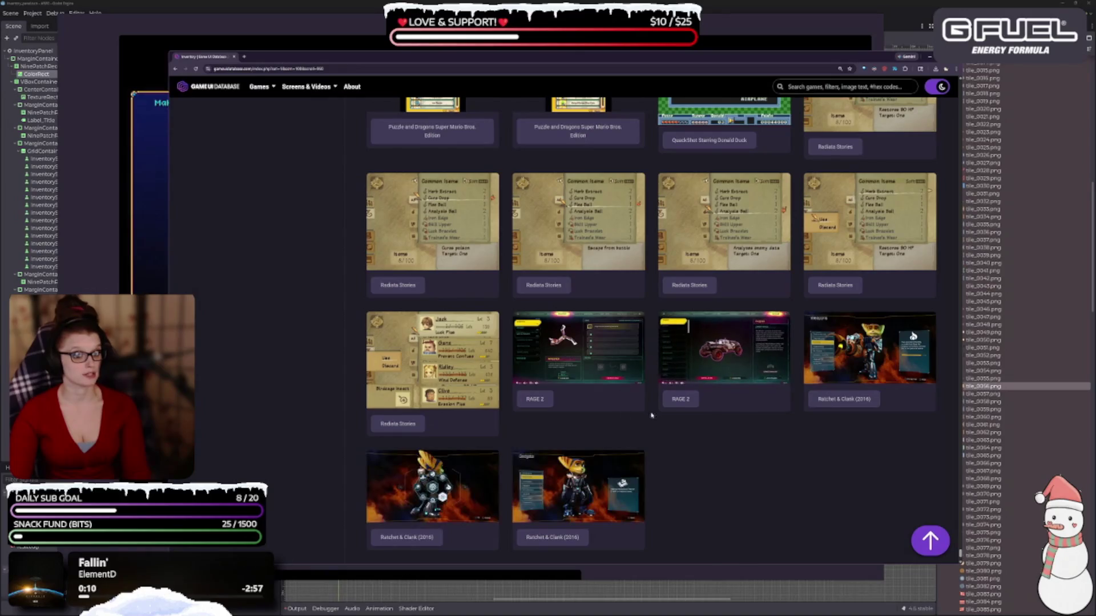
{"action": "scroll", "coordinate": [742, 470], "scroll_direction": "down", "scroll_amount": 10}
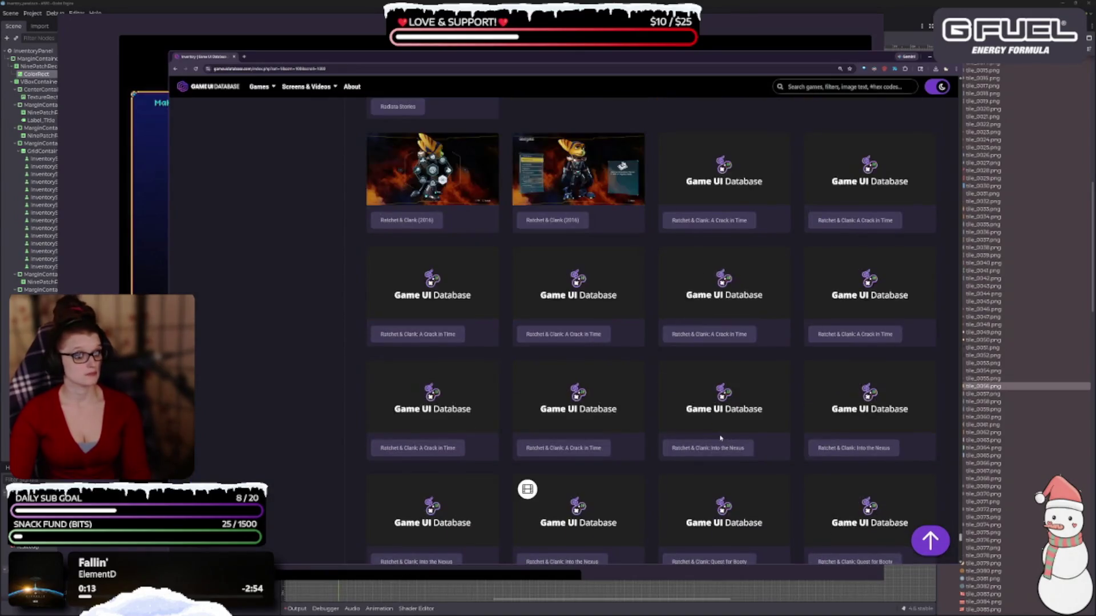
{"action": "scroll", "coordinate": [703, 370], "scroll_direction": "down", "scroll_amount": 10}
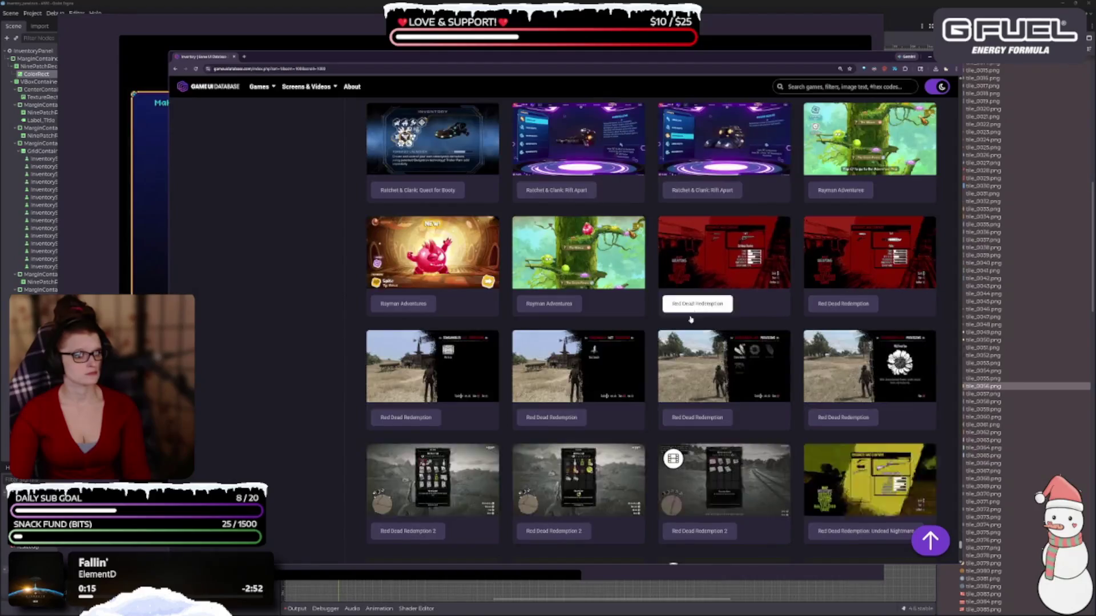
{"action": "scroll", "coordinate": [474, 371], "scroll_direction": "down", "scroll_amount": 8}
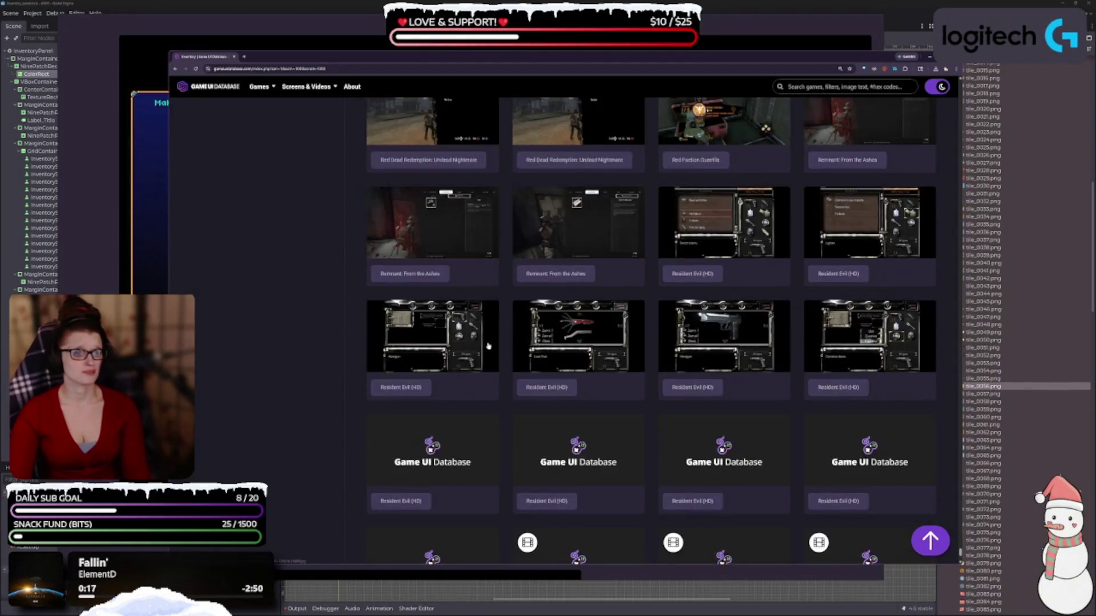
{"action": "scroll", "coordinate": [484, 334], "scroll_direction": "down", "scroll_amount": 5}
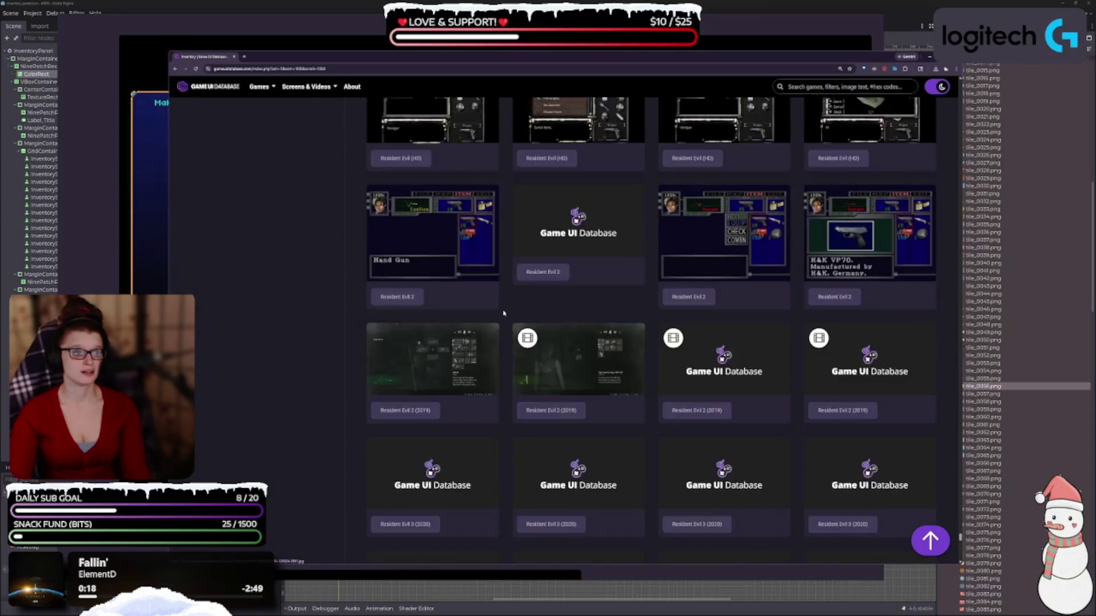
{"action": "scroll", "coordinate": [468, 271], "scroll_direction": "down", "scroll_amount": 3}
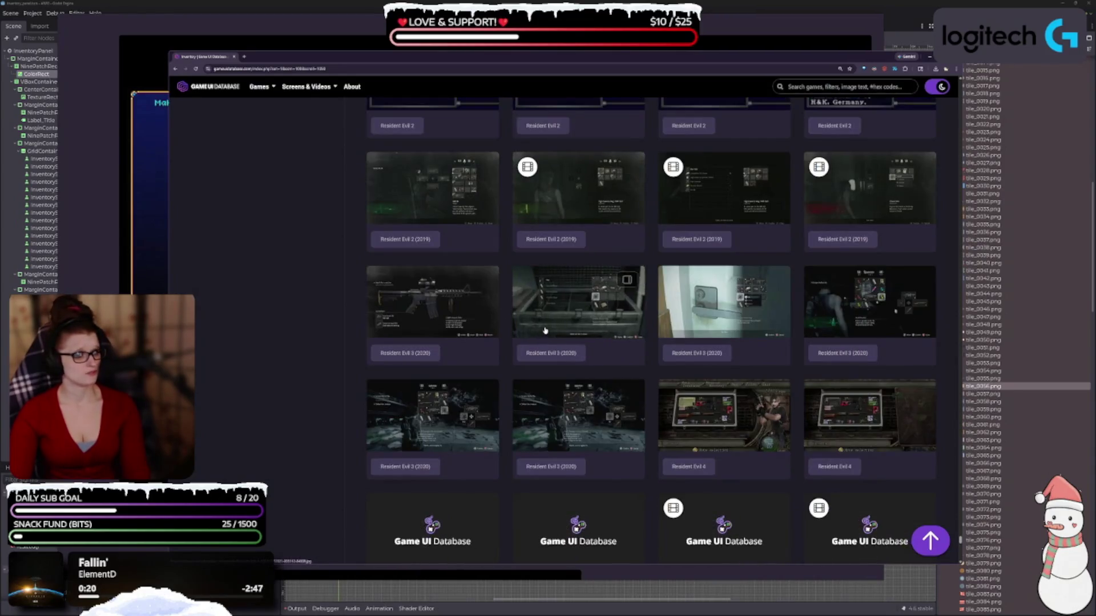
{"action": "scroll", "coordinate": [569, 310], "scroll_direction": "down", "scroll_amount": 3}
{"action": "scroll", "coordinate": [569, 310], "scroll_direction": "down", "scroll_amount": 10}
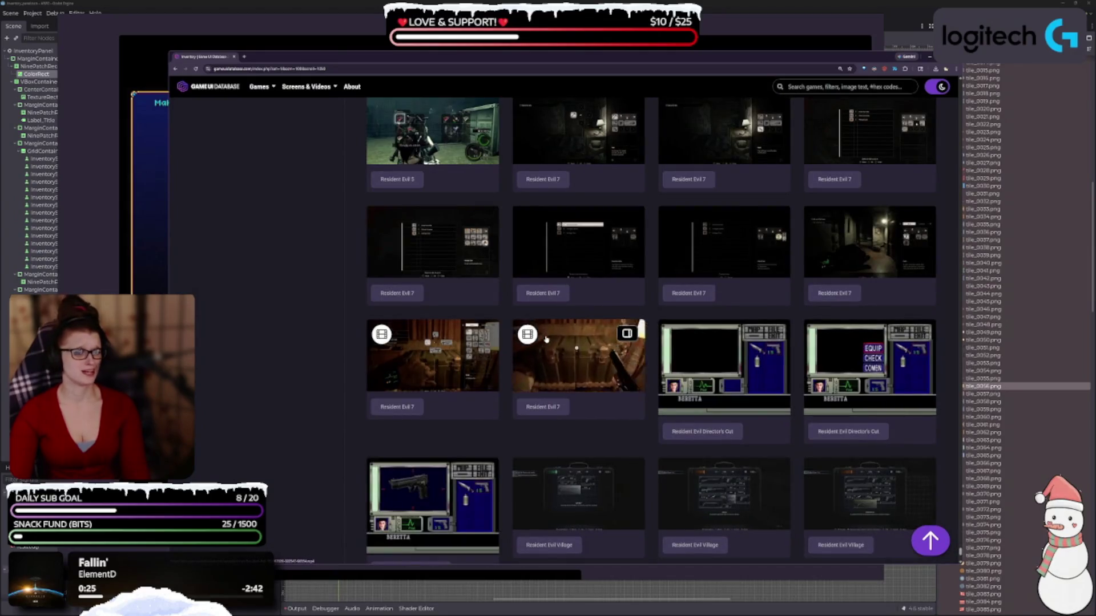
{"action": "scroll", "coordinate": [511, 357], "scroll_direction": "down", "scroll_amount": 3}
{"action": "scroll", "coordinate": [676, 336], "scroll_direction": "down", "scroll_amount": 3}
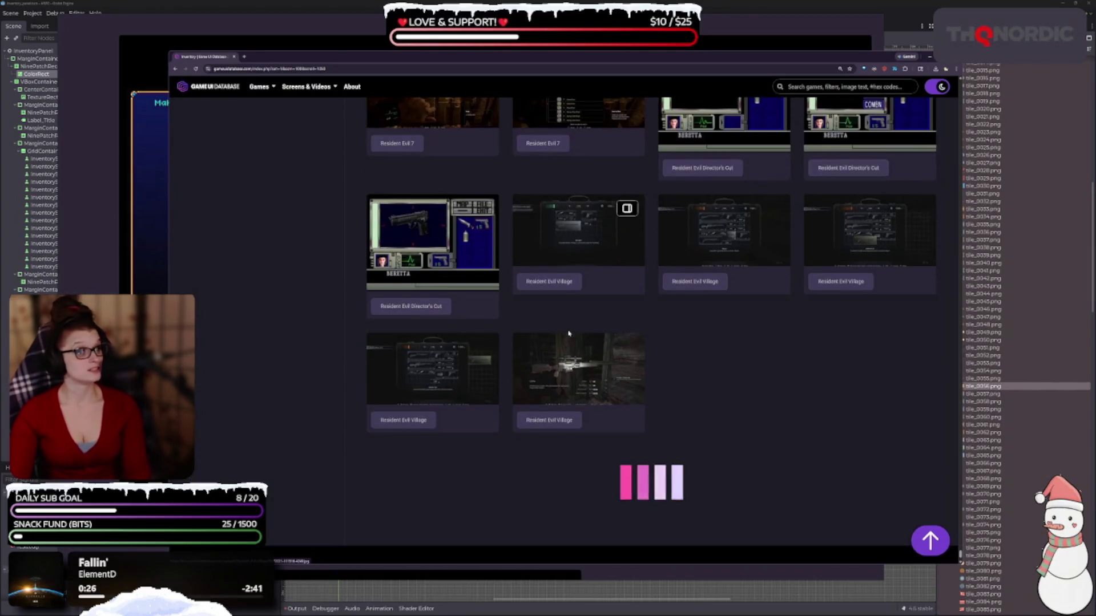
{"action": "scroll", "coordinate": [677, 336], "scroll_direction": "down", "scroll_amount": 4}
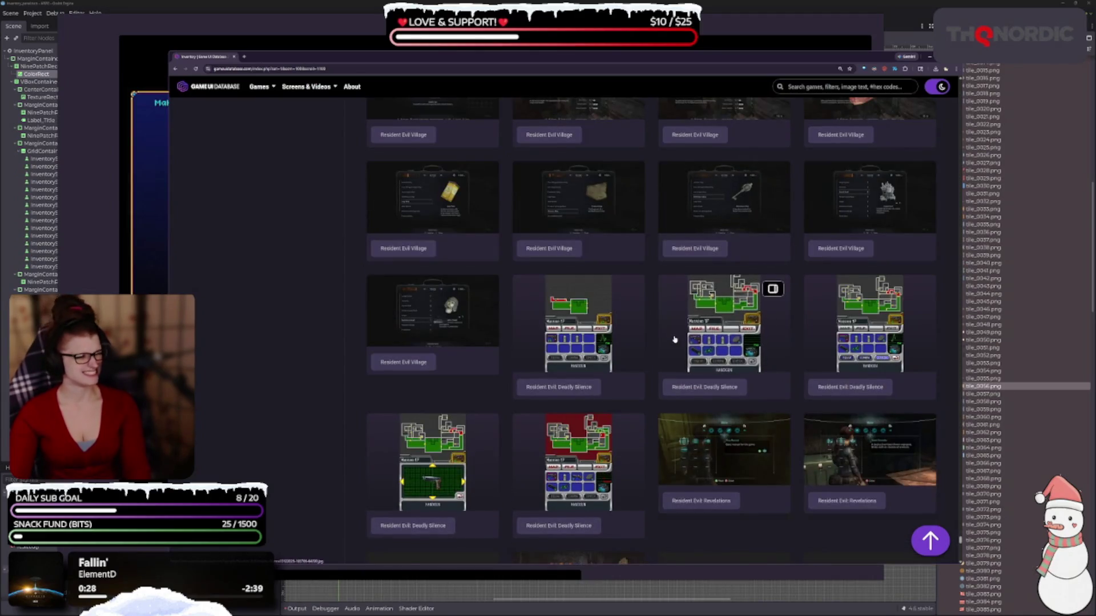
{"action": "scroll", "coordinate": [667, 341], "scroll_direction": "down", "scroll_amount": 3}
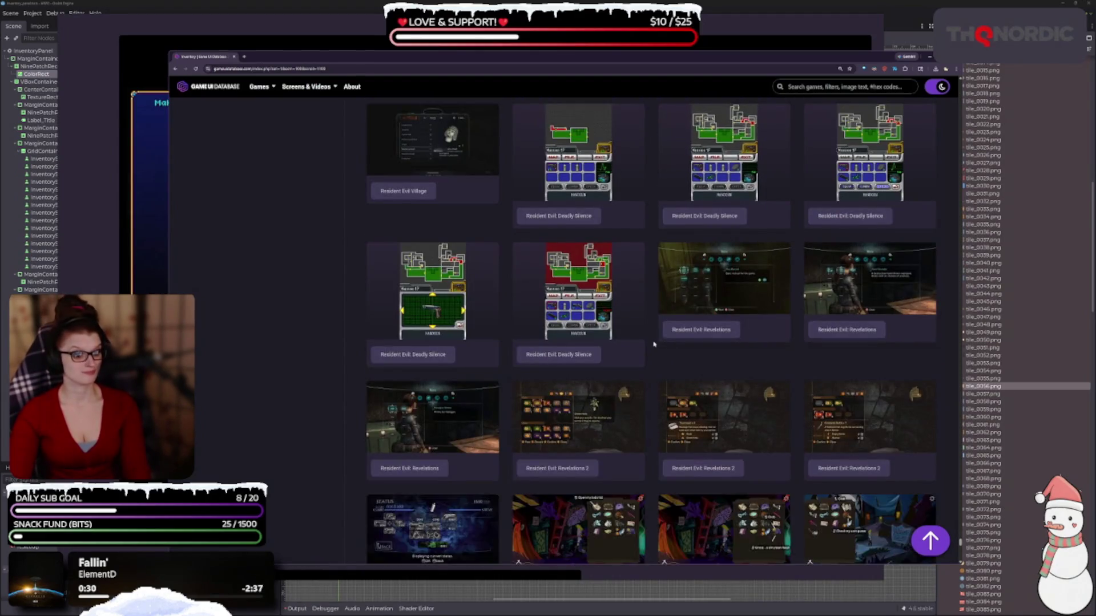
{"action": "scroll", "coordinate": [648, 342], "scroll_direction": "down", "scroll_amount": 8}
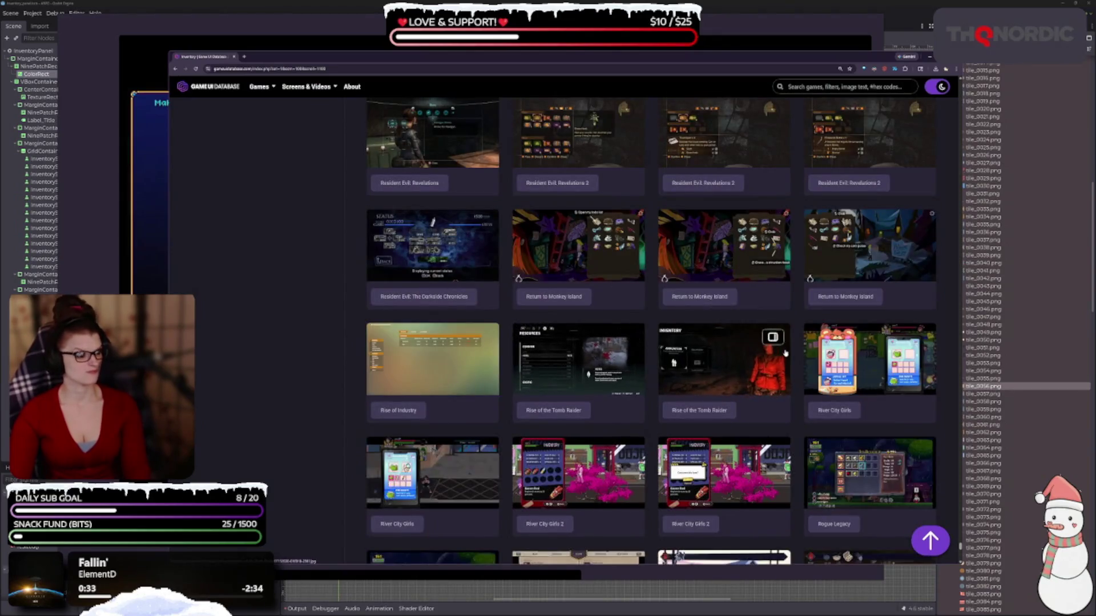
{"action": "scroll", "coordinate": [531, 384], "scroll_direction": "down", "scroll_amount": 2}
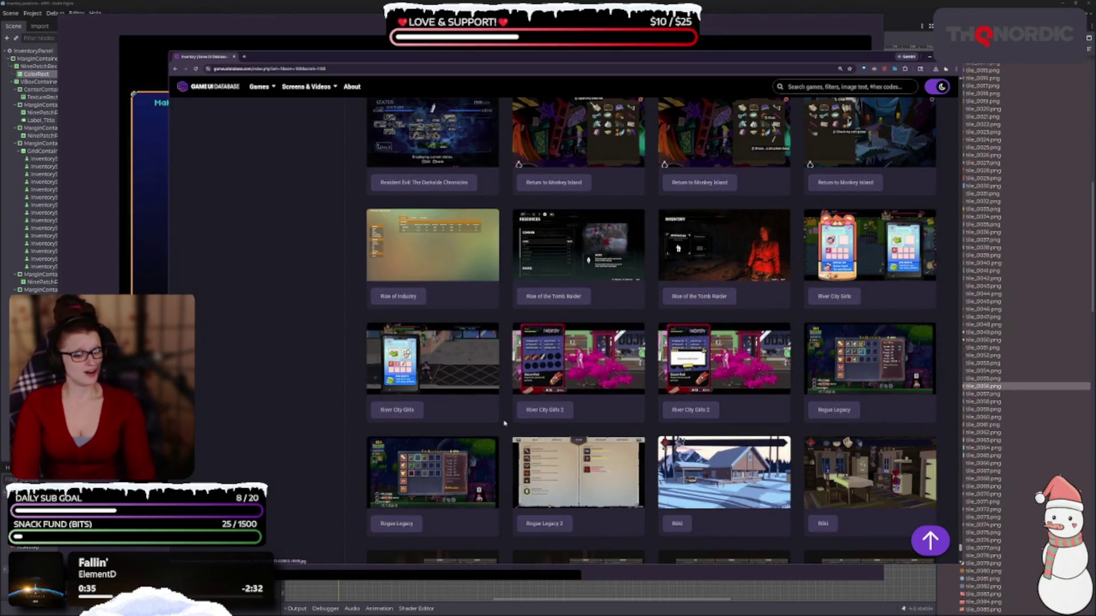
{"action": "scroll", "coordinate": [509, 402], "scroll_direction": "down", "scroll_amount": 2}
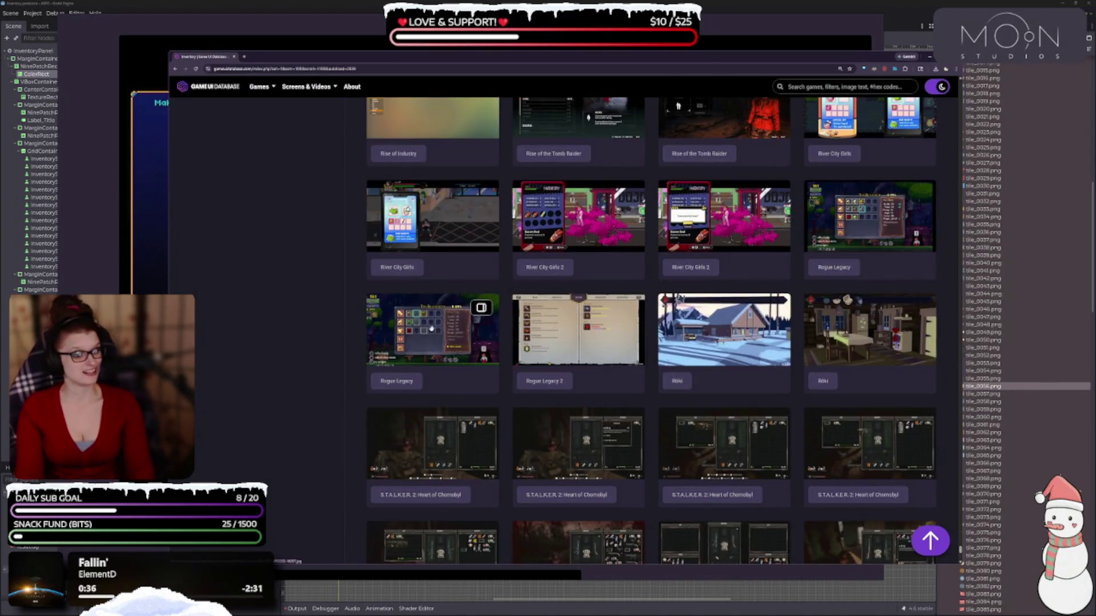
Step: Glance at the Rogue Legacy screenshot full size, then scroll on past the Still Life entries
{"action": "left_click", "coordinate": [432, 329]}
{"action": "key", "text": "Escape"}
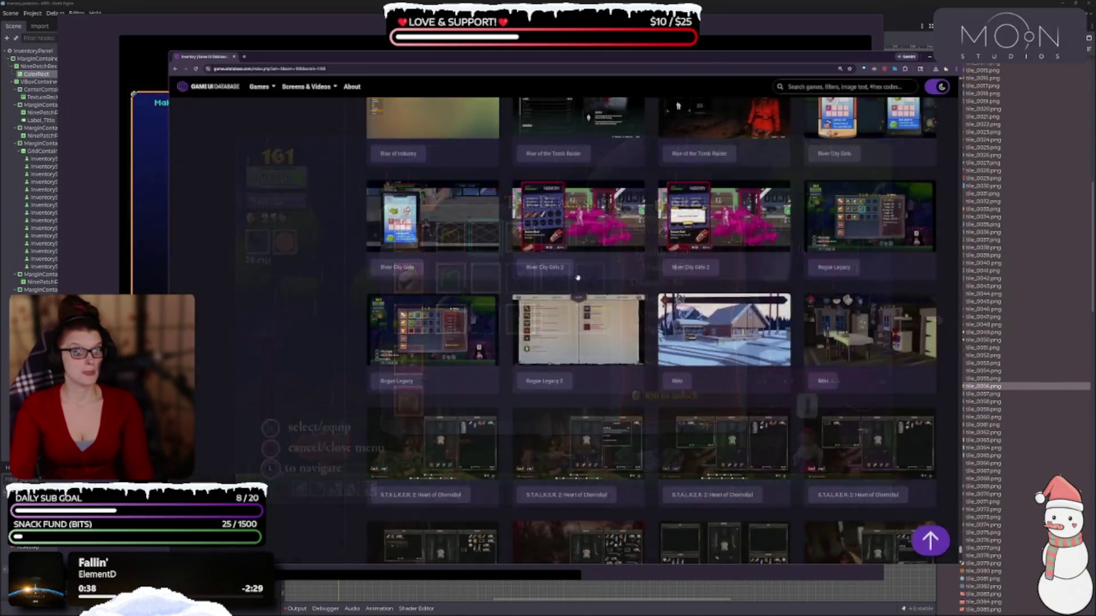
{"action": "scroll", "coordinate": [516, 381], "scroll_direction": "down", "scroll_amount": 2}
{"action": "scroll", "coordinate": [516, 380], "scroll_direction": "down", "scroll_amount": 3}
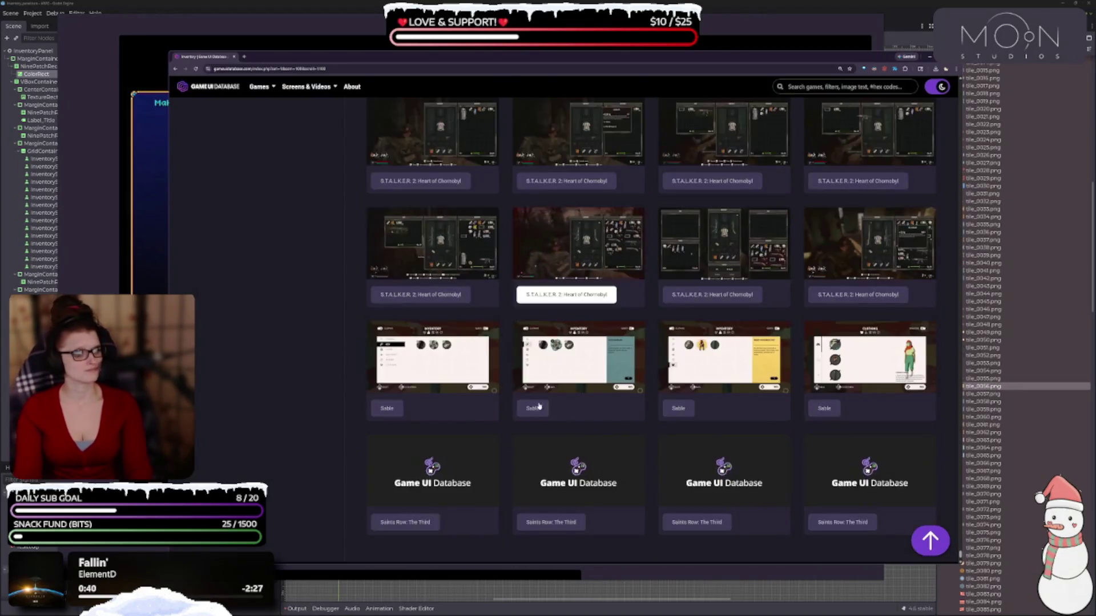
{"action": "scroll", "coordinate": [516, 342], "scroll_direction": "down", "scroll_amount": 2}
{"action": "scroll", "coordinate": [673, 259], "scroll_direction": "down", "scroll_amount": 4}
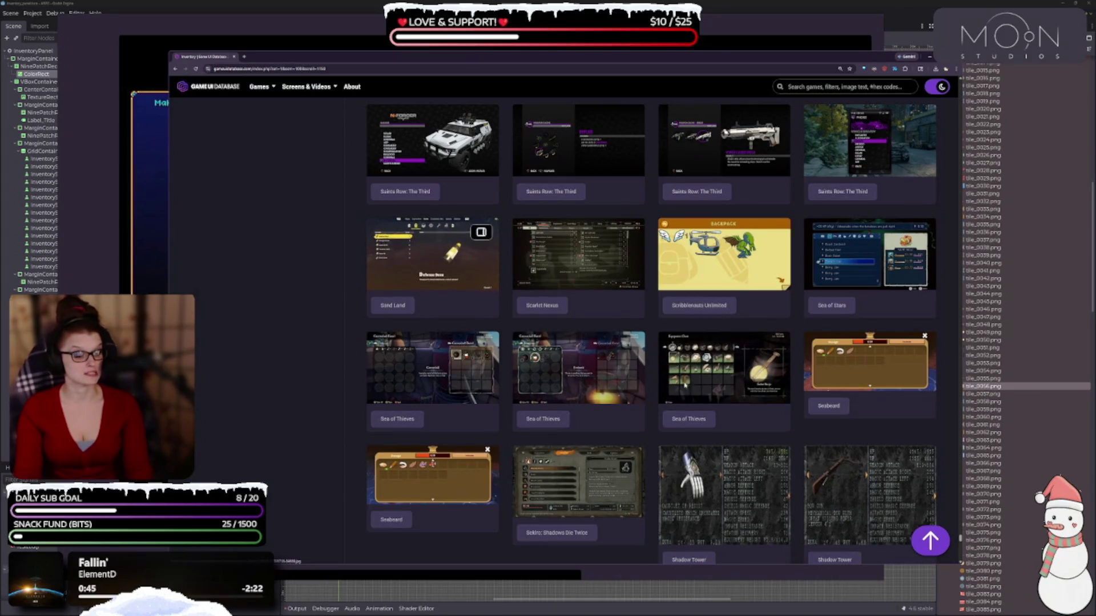
{"action": "scroll", "coordinate": [562, 320], "scroll_direction": "down", "scroll_amount": 5}
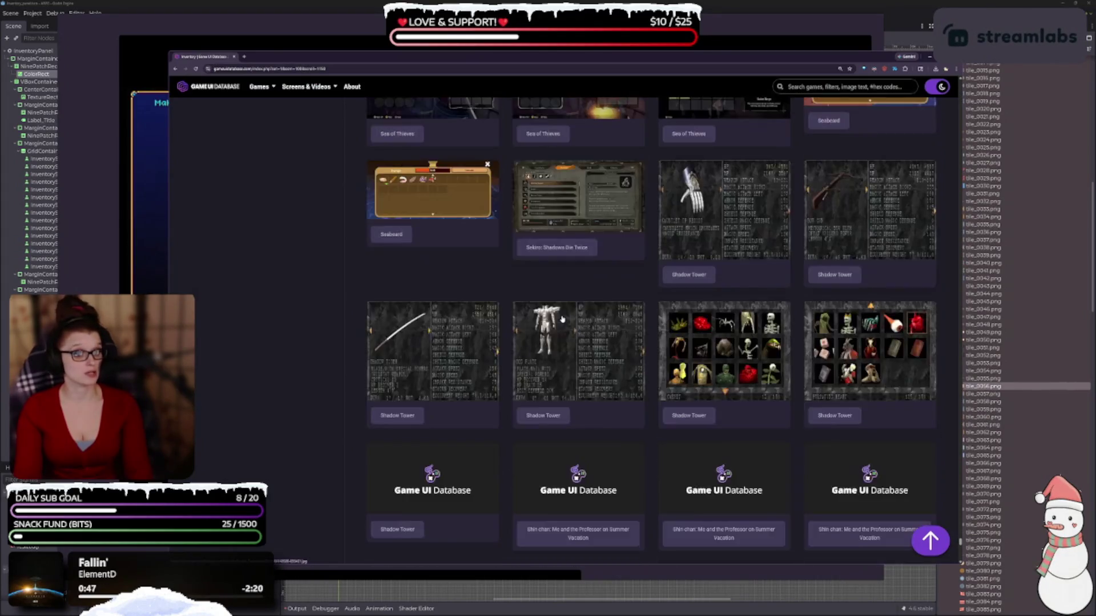
{"action": "scroll", "coordinate": [562, 319], "scroll_direction": "down", "scroll_amount": 5}
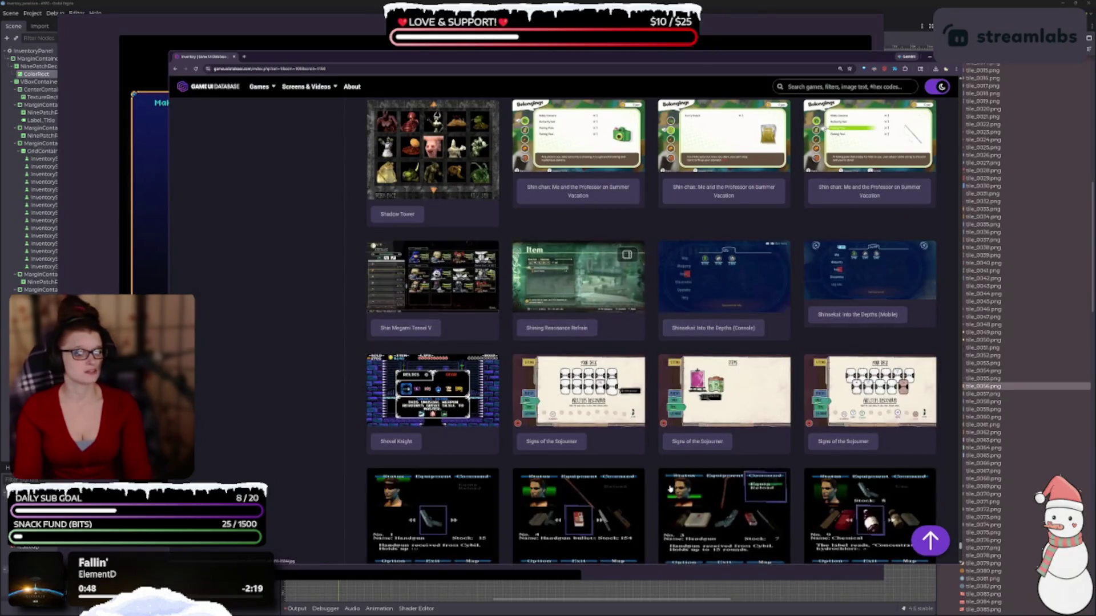
{"action": "scroll", "coordinate": [776, 302], "scroll_direction": "down", "scroll_amount": 8}
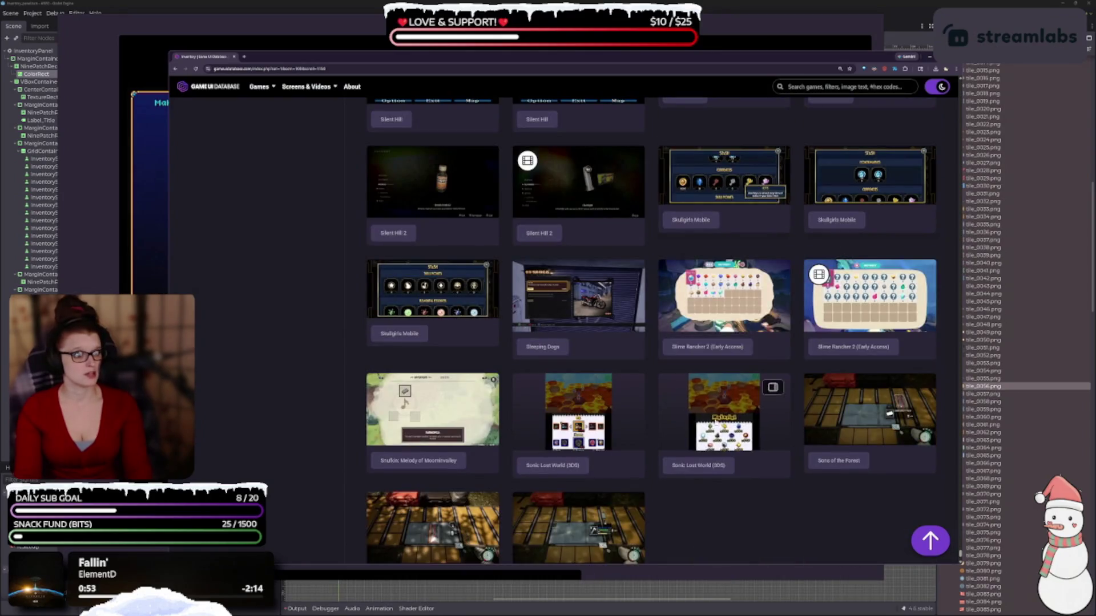
{"action": "scroll", "coordinate": [630, 353], "scroll_direction": "down", "scroll_amount": 3}
{"action": "scroll", "coordinate": [625, 337], "scroll_direction": "down", "scroll_amount": 3}
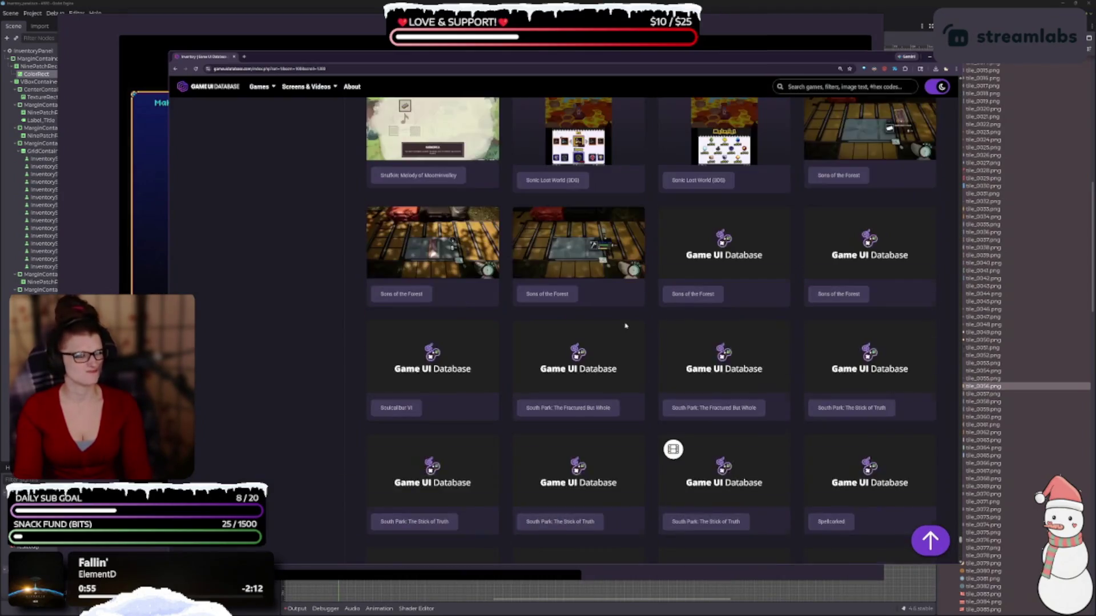
{"action": "scroll", "coordinate": [615, 308], "scroll_direction": "down", "scroll_amount": 10}
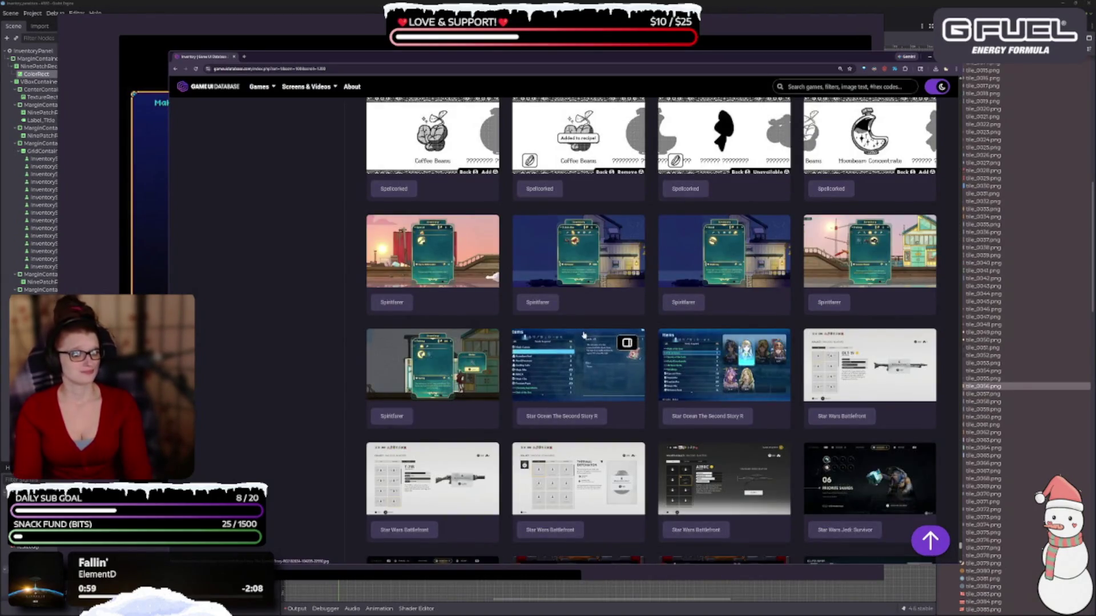
{"action": "scroll", "coordinate": [585, 335], "scroll_direction": "down", "scroll_amount": 8}
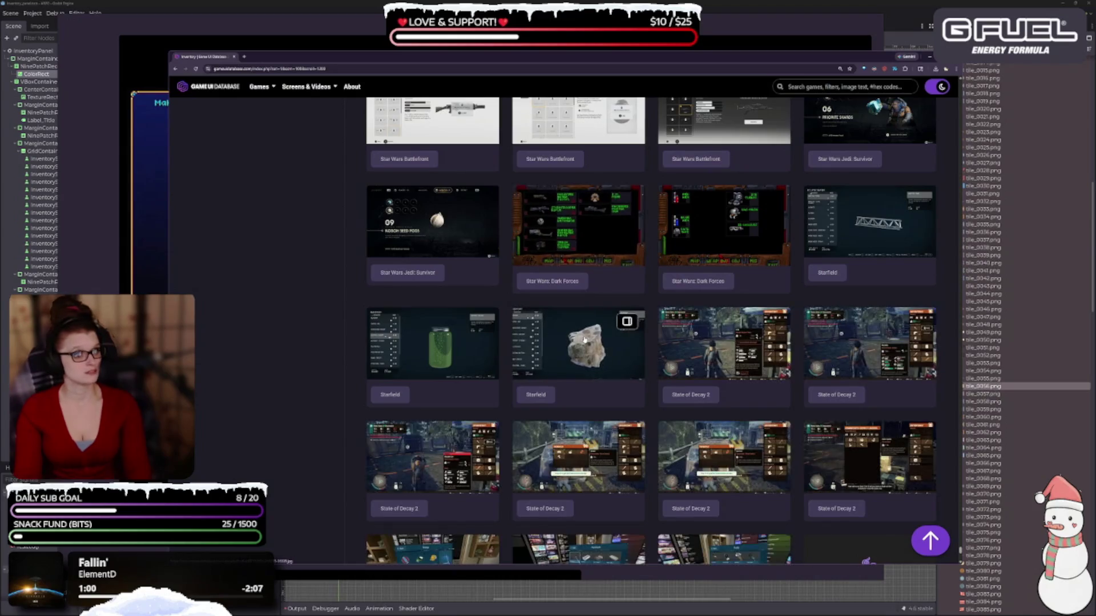
{"action": "scroll", "coordinate": [567, 336], "scroll_direction": "down", "scroll_amount": 15}
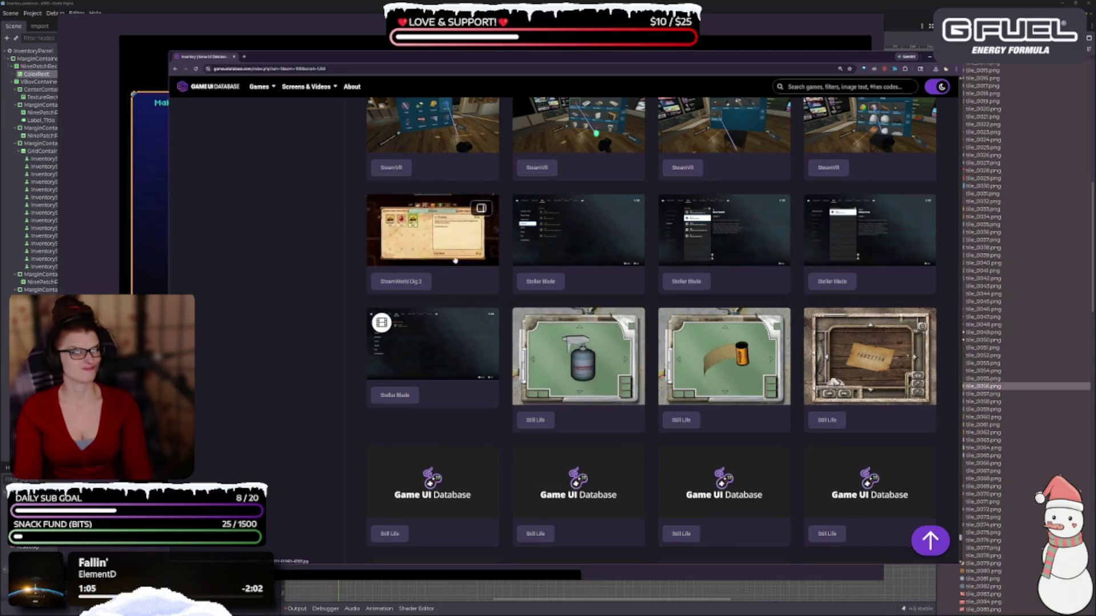
{"action": "scroll", "coordinate": [482, 354], "scroll_direction": "down", "scroll_amount": 4}
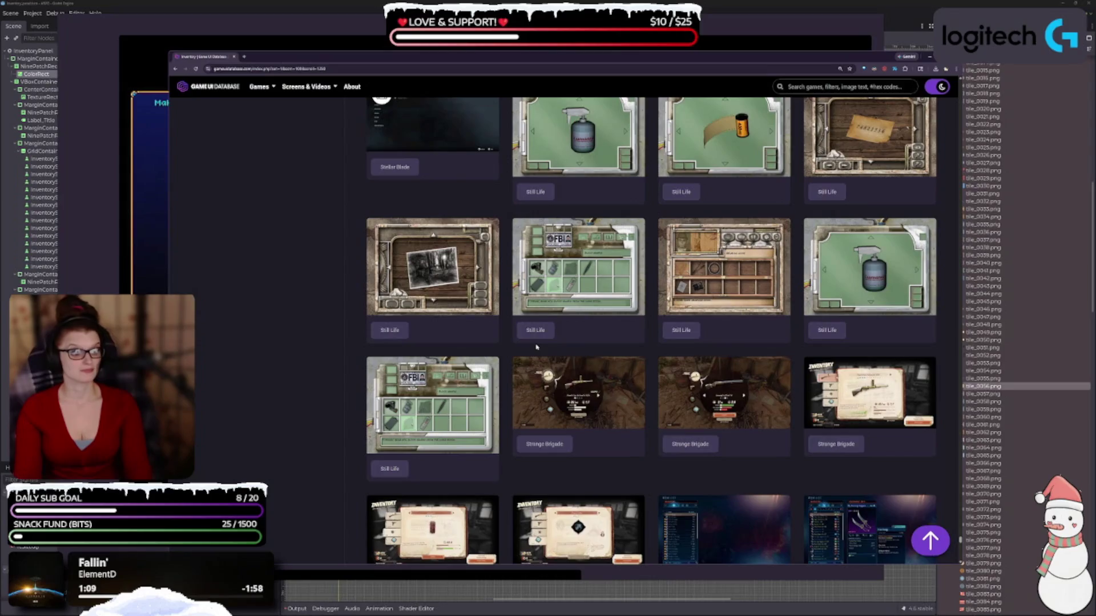
{"action": "scroll", "coordinate": [537, 346], "scroll_direction": "down", "scroll_amount": 5}
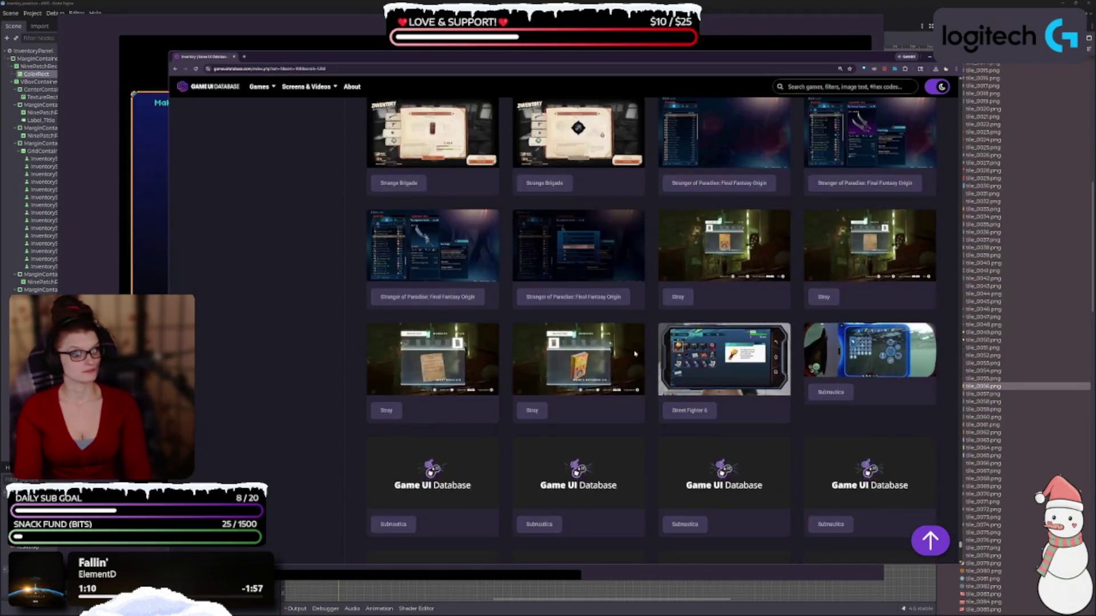
{"action": "scroll", "coordinate": [633, 490], "scroll_direction": "down", "scroll_amount": 3}
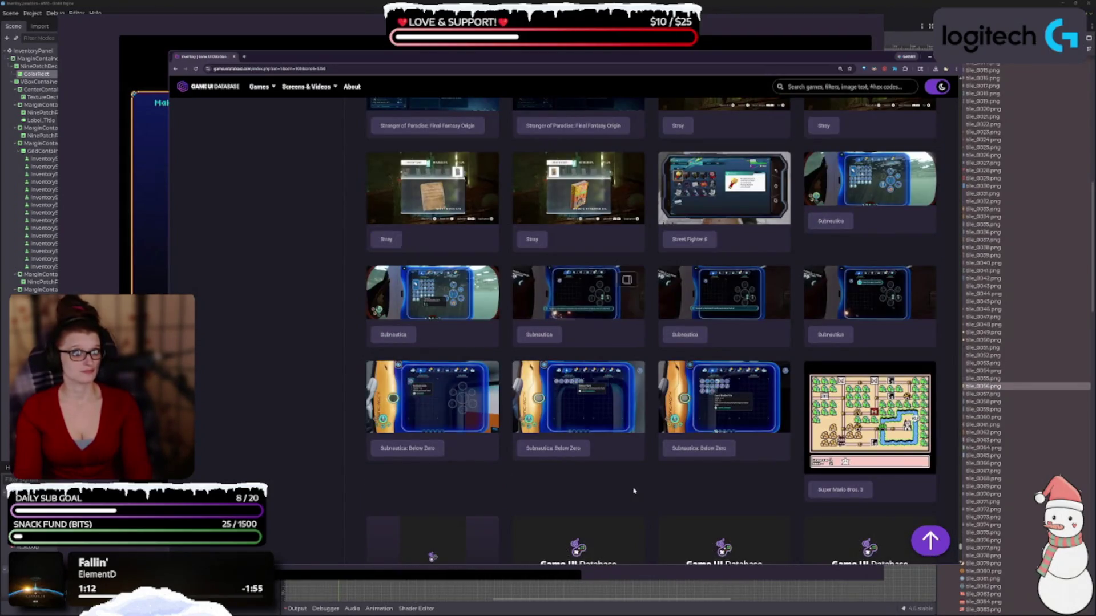
{"action": "scroll", "coordinate": [579, 471], "scroll_direction": "down", "scroll_amount": 3}
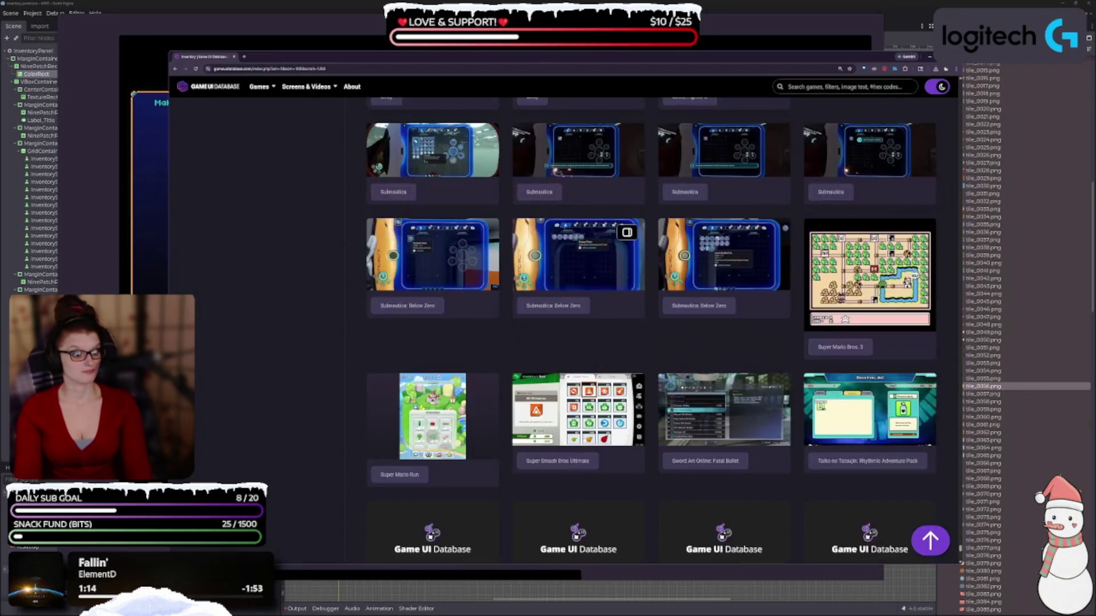
{"action": "scroll", "coordinate": [557, 460], "scroll_direction": "down", "scroll_amount": 3}
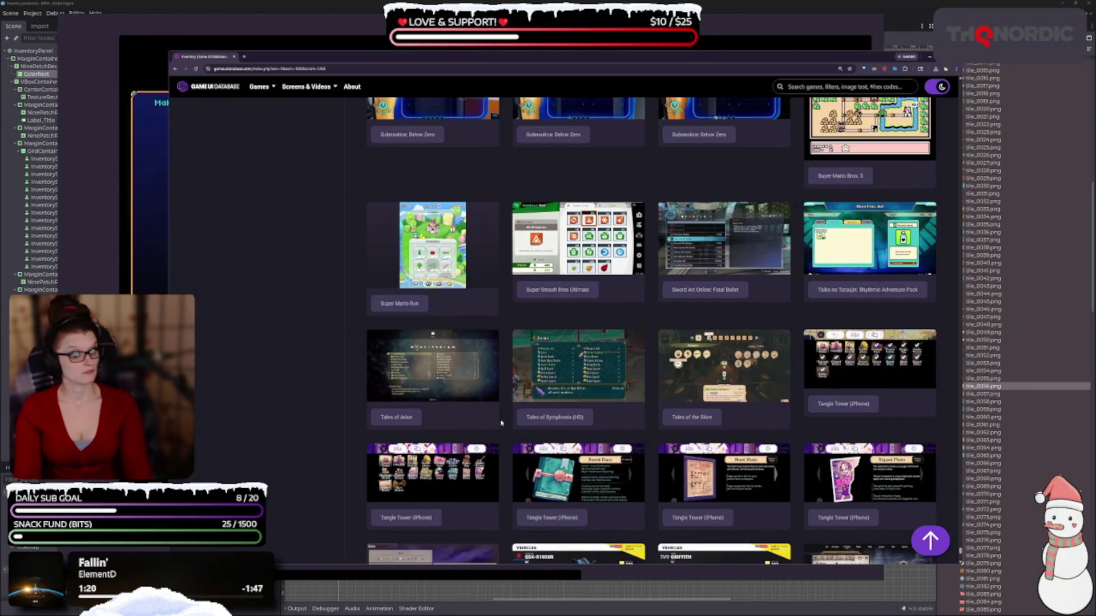
{"action": "scroll", "coordinate": [595, 310], "scroll_direction": "down", "scroll_amount": 3}
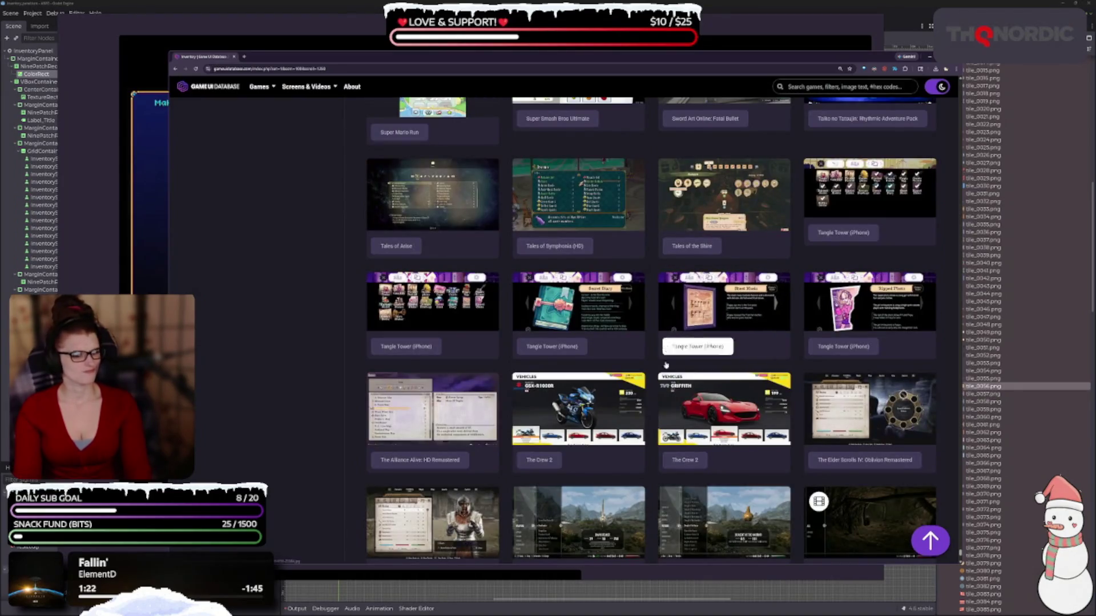
{"action": "scroll", "coordinate": [595, 310], "scroll_direction": "down", "scroll_amount": 3}
{"action": "scroll", "coordinate": [594, 310], "scroll_direction": "down", "scroll_amount": 2}
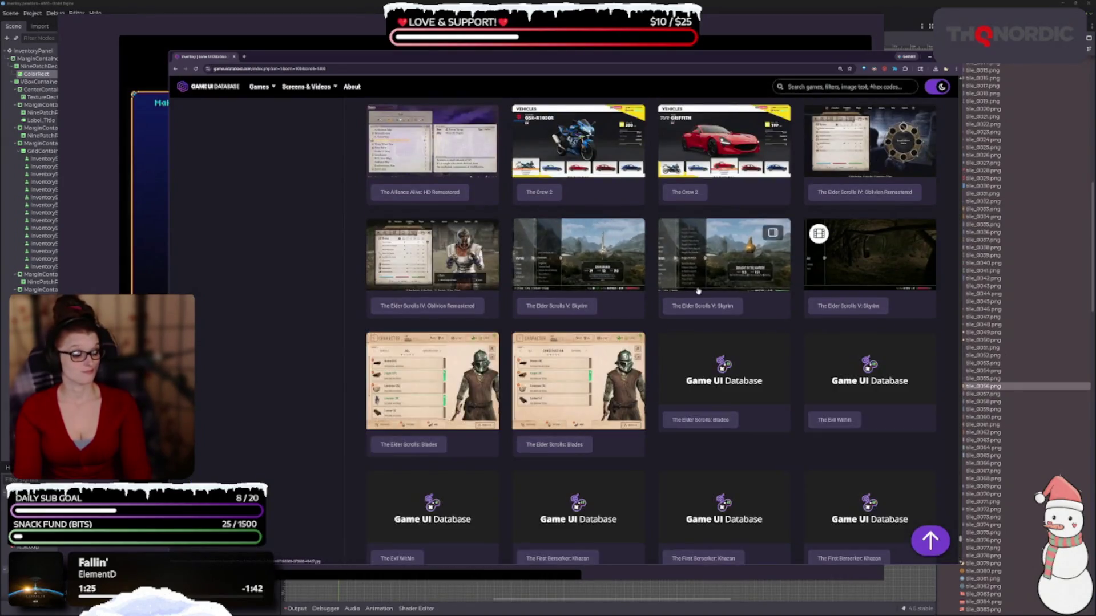
{"action": "scroll", "coordinate": [684, 288], "scroll_direction": "down", "scroll_amount": 3}
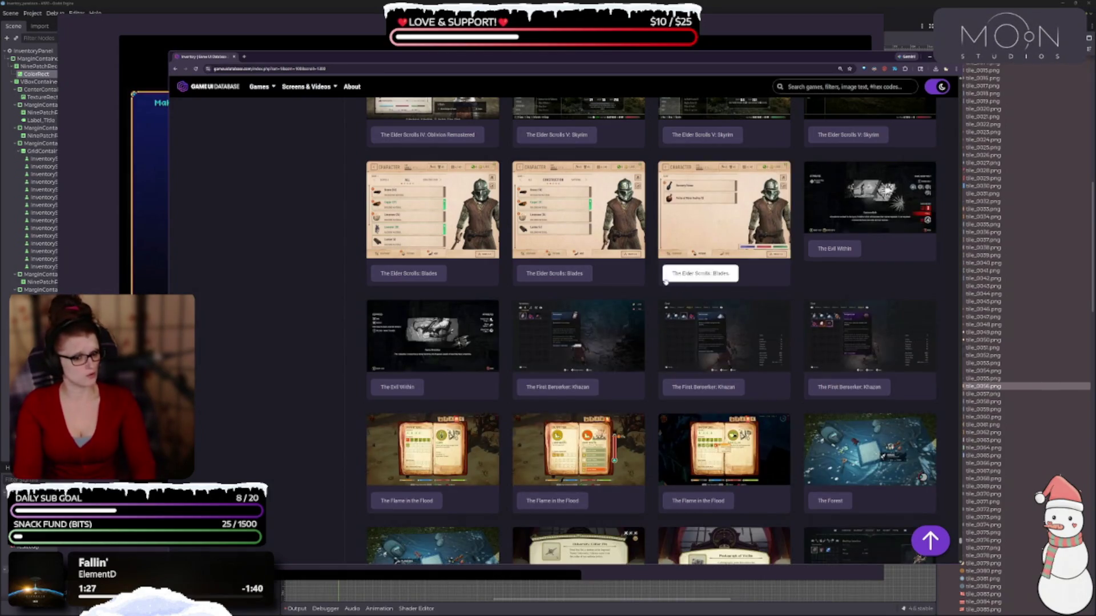
{"action": "scroll", "coordinate": [669, 282], "scroll_direction": "down", "scroll_amount": 3}
{"action": "scroll", "coordinate": [616, 331], "scroll_direction": "down", "scroll_amount": 3}
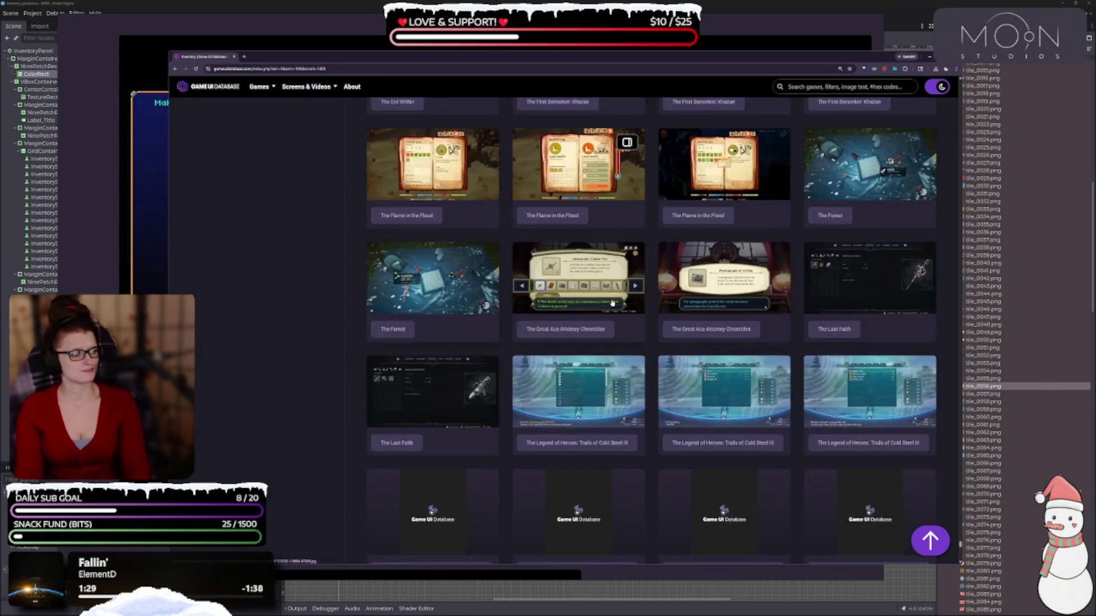
{"action": "scroll", "coordinate": [611, 303], "scroll_direction": "down", "scroll_amount": 3}
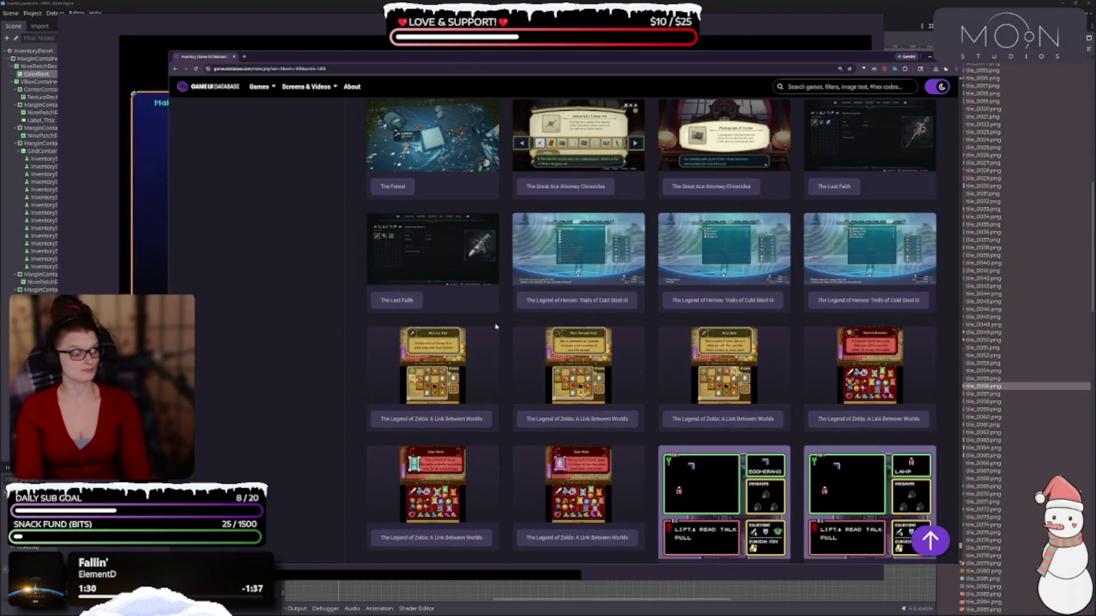
{"action": "scroll", "coordinate": [491, 313], "scroll_direction": "down", "scroll_amount": 3}
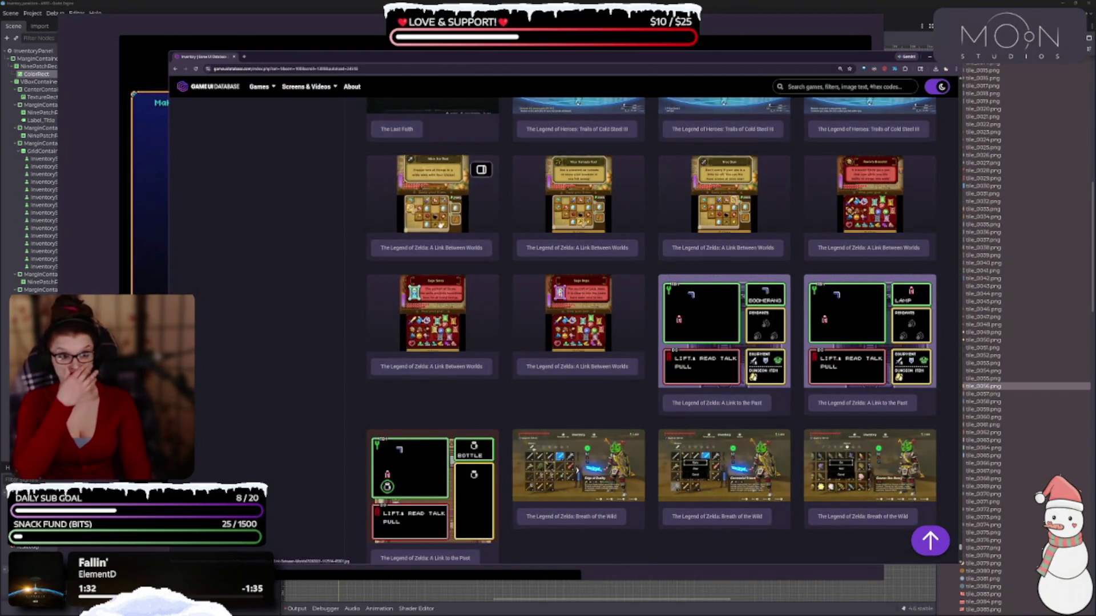
Step: Enlarge the Zelda Nice Ice Rod screenshot, then scroll on to Ultros, Undertale and Valheim
{"action": "left_click", "coordinate": [400, 255]}
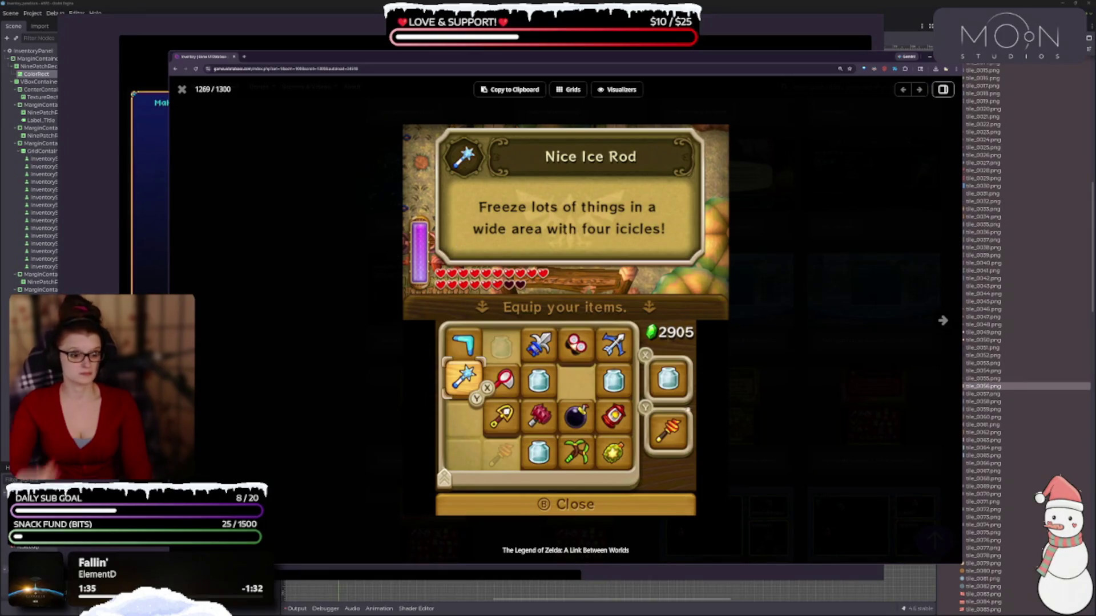
{"action": "key", "text": "Escape"}
{"action": "scroll", "coordinate": [560, 311], "scroll_direction": "down", "scroll_amount": 4}
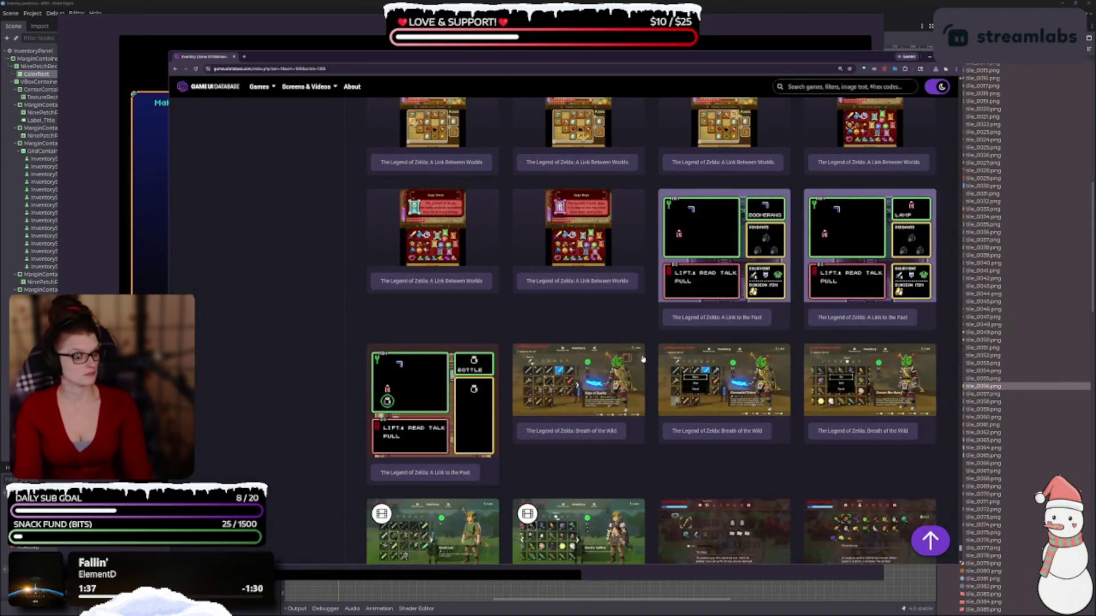
{"action": "scroll", "coordinate": [525, 287], "scroll_direction": "down", "scroll_amount": 2}
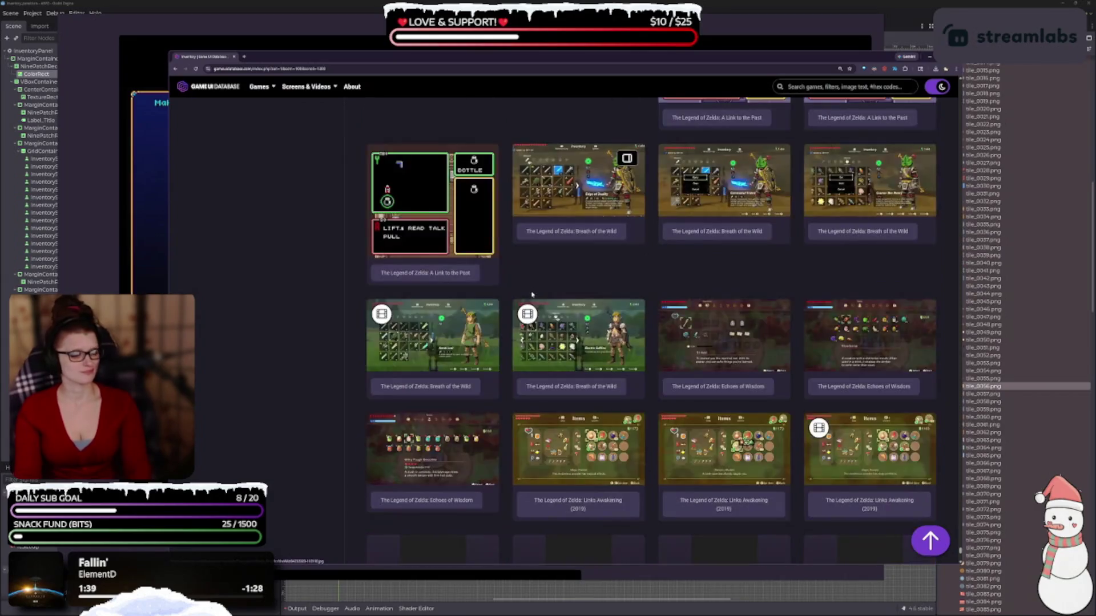
{"action": "scroll", "coordinate": [525, 287], "scroll_direction": "down", "scroll_amount": 6}
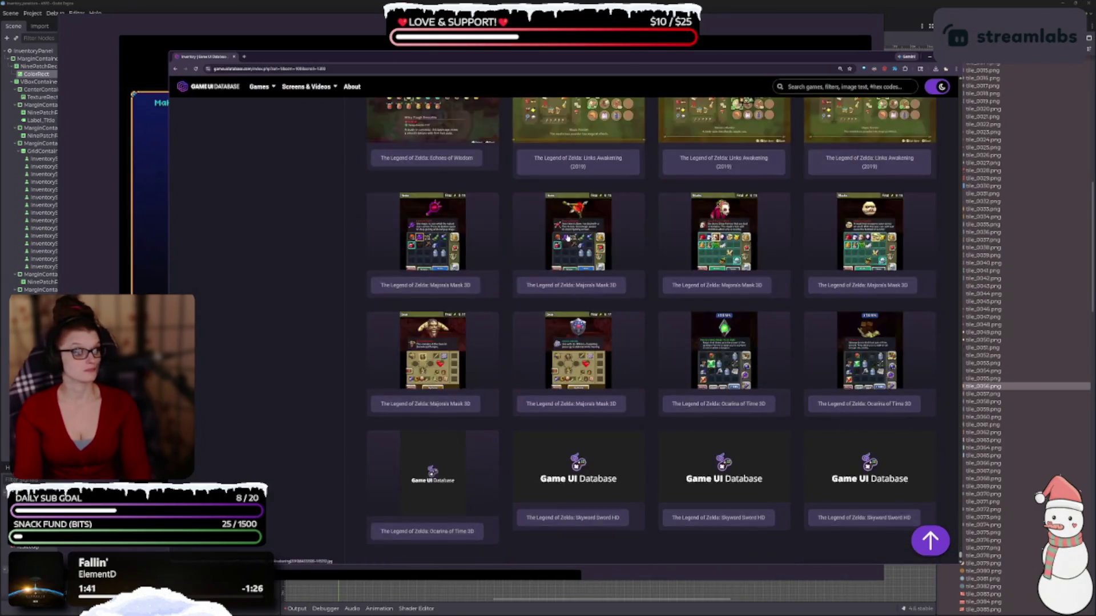
{"action": "scroll", "coordinate": [553, 288], "scroll_direction": "down", "scroll_amount": 2}
{"action": "scroll", "coordinate": [491, 311], "scroll_direction": "down", "scroll_amount": 3}
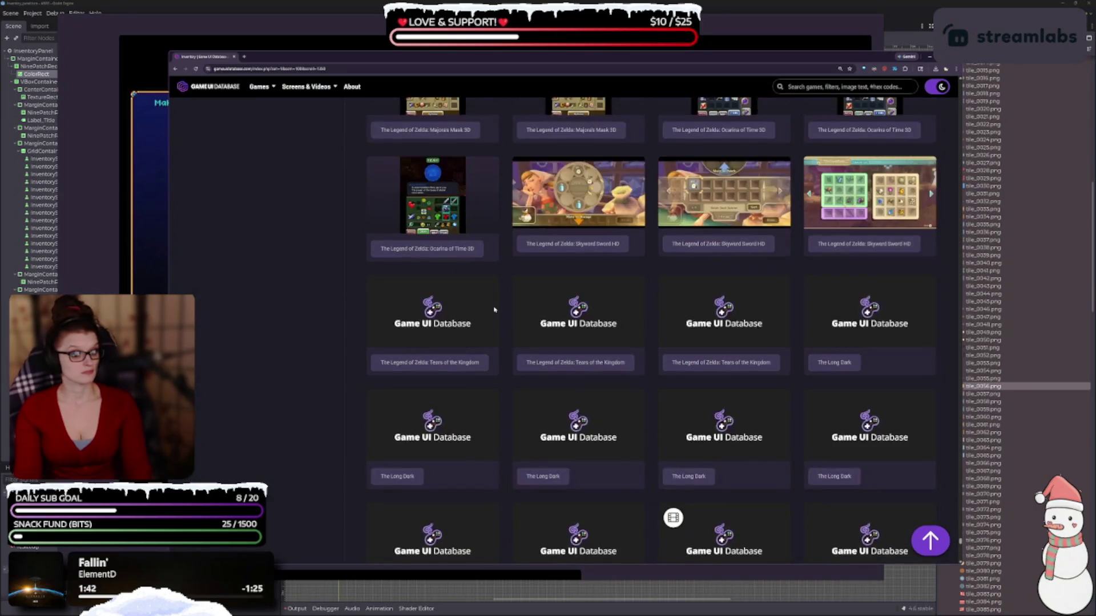
{"action": "scroll", "coordinate": [484, 331], "scroll_direction": "down", "scroll_amount": 3}
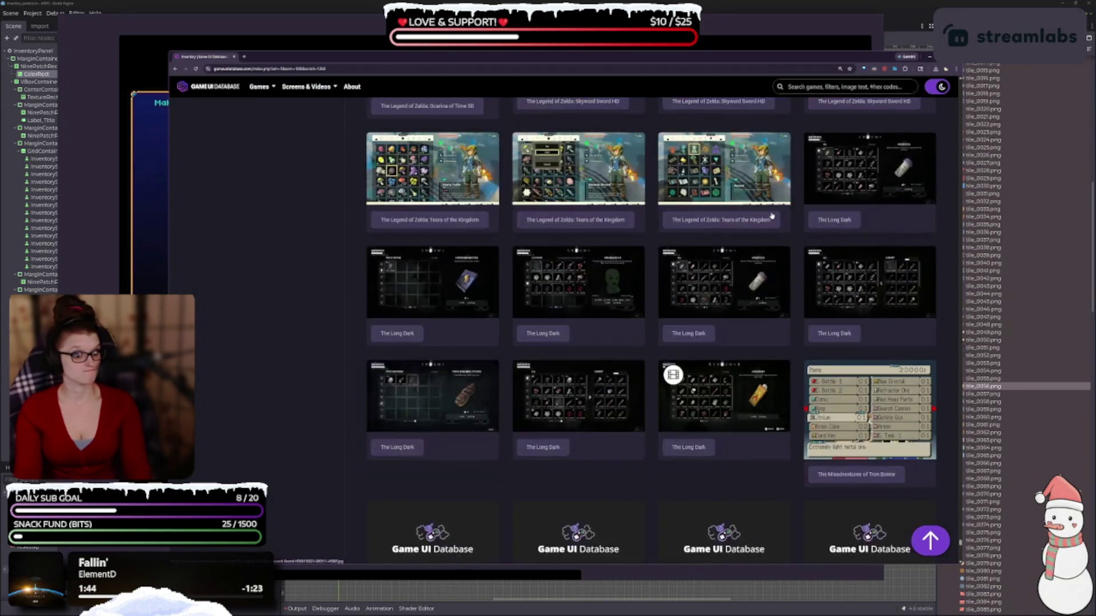
{"action": "scroll", "coordinate": [766, 236], "scroll_direction": "down", "scroll_amount": 3}
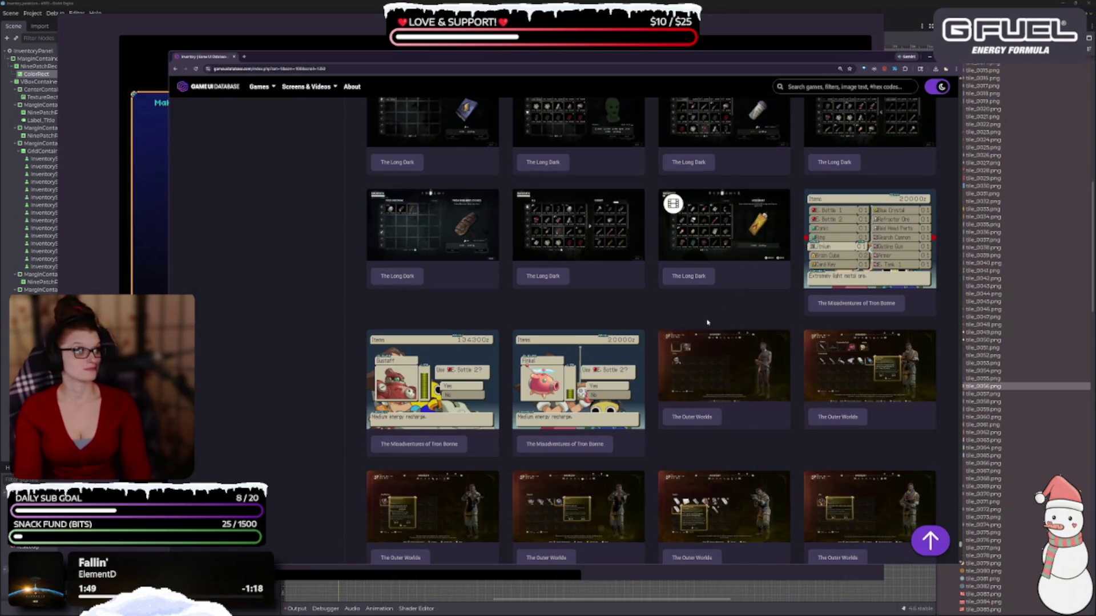
{"action": "scroll", "coordinate": [707, 323], "scroll_direction": "down", "scroll_amount": 5}
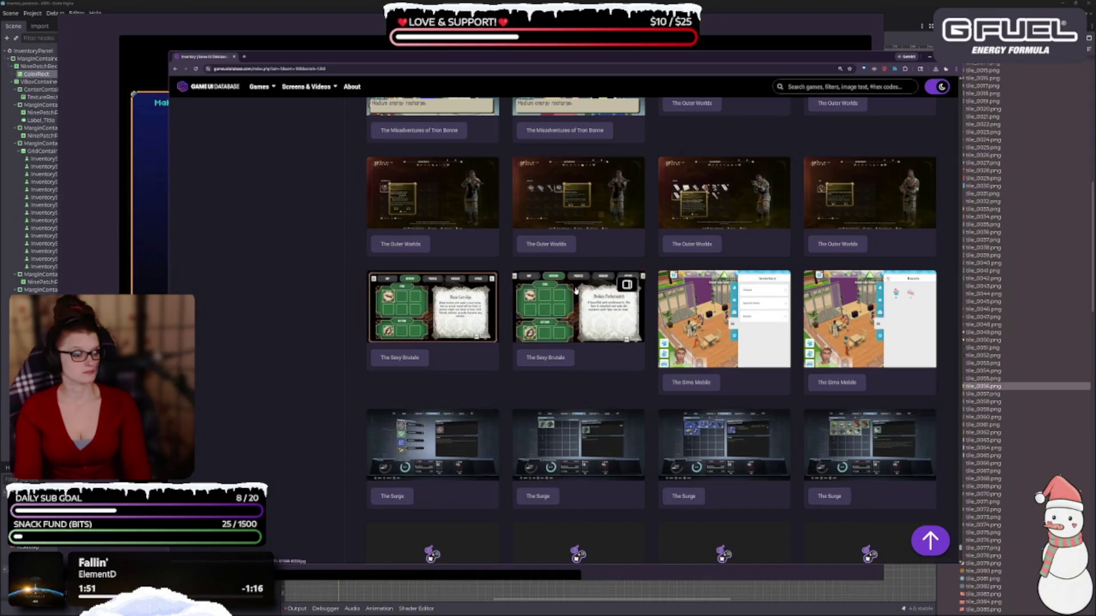
{"action": "scroll", "coordinate": [576, 293], "scroll_direction": "down", "scroll_amount": 3}
{"action": "scroll", "coordinate": [677, 247], "scroll_direction": "down", "scroll_amount": 3}
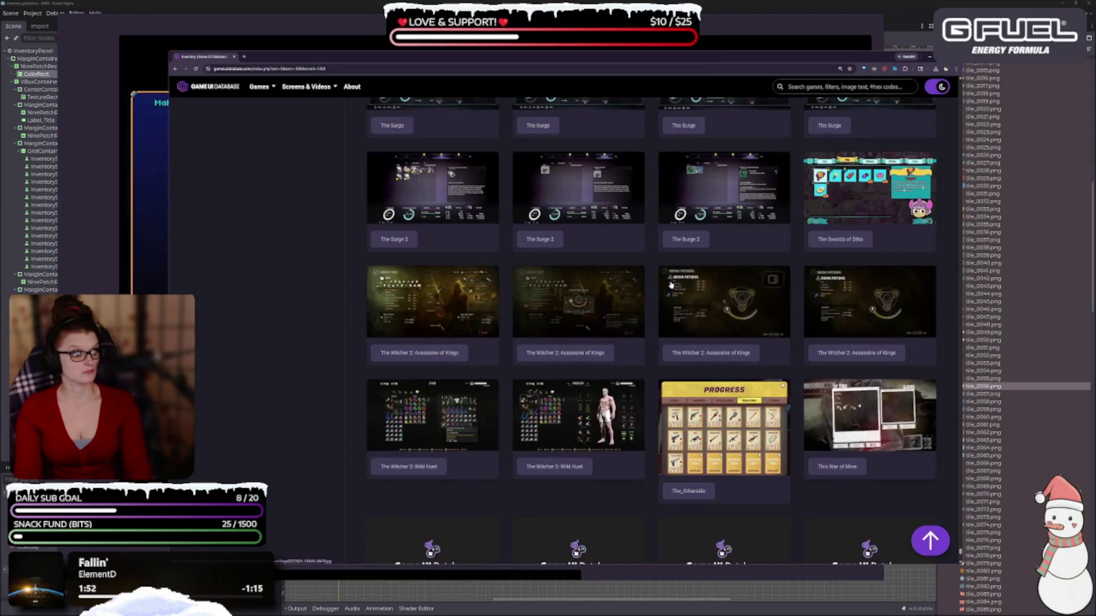
{"action": "scroll", "coordinate": [671, 284], "scroll_direction": "down", "scroll_amount": 2}
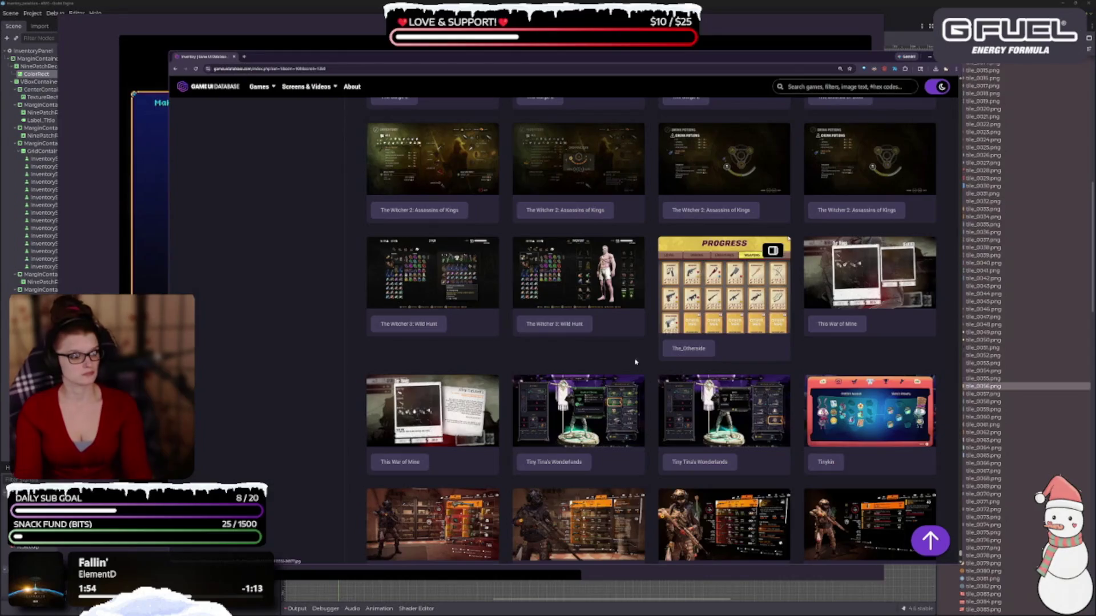
{"action": "scroll", "coordinate": [635, 345], "scroll_direction": "down", "scroll_amount": 7}
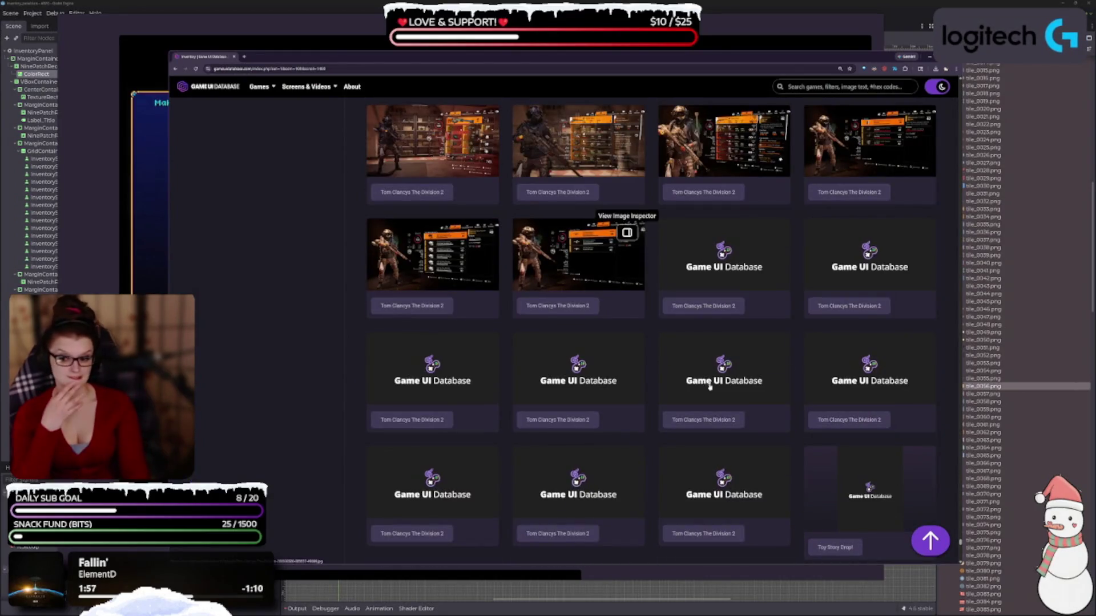
{"action": "scroll", "coordinate": [684, 397], "scroll_direction": "down", "scroll_amount": 5}
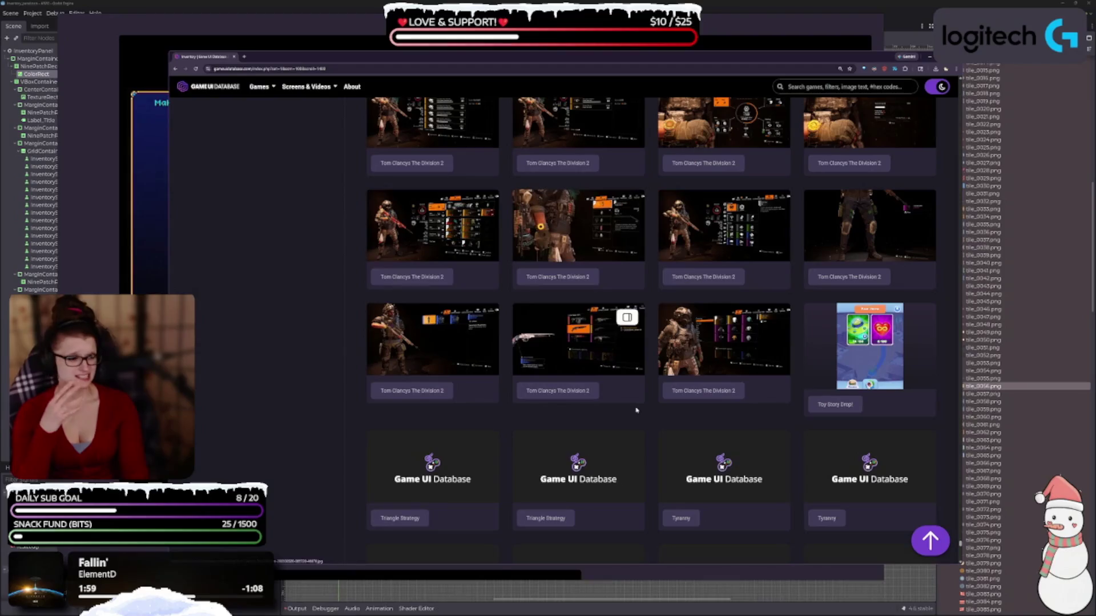
{"action": "scroll", "coordinate": [633, 412], "scroll_direction": "down", "scroll_amount": 1}
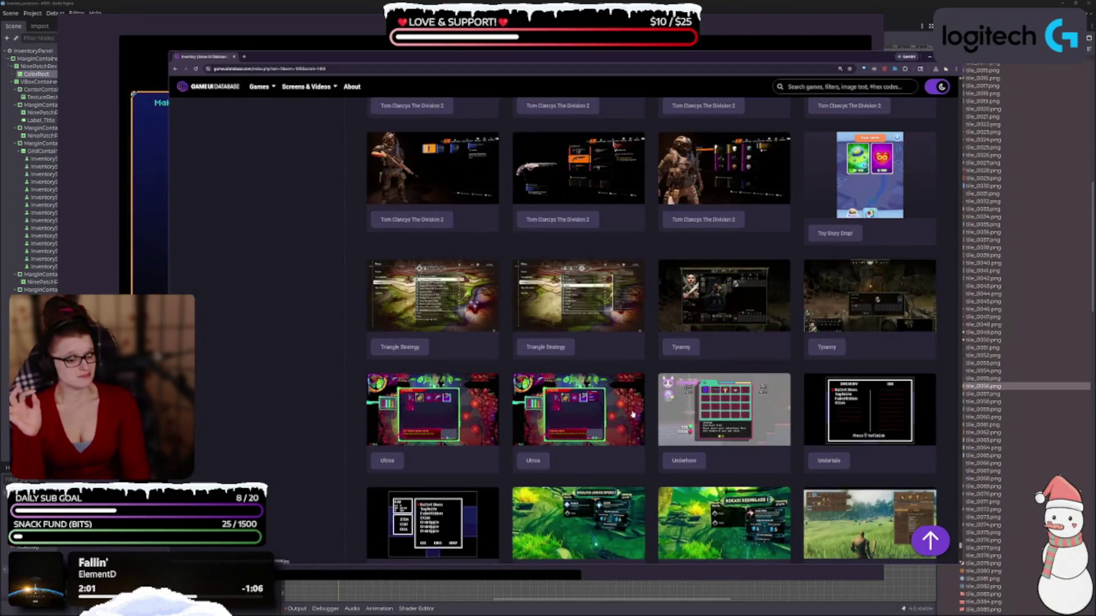
{"action": "scroll", "coordinate": [633, 413], "scroll_direction": "down", "scroll_amount": 2}
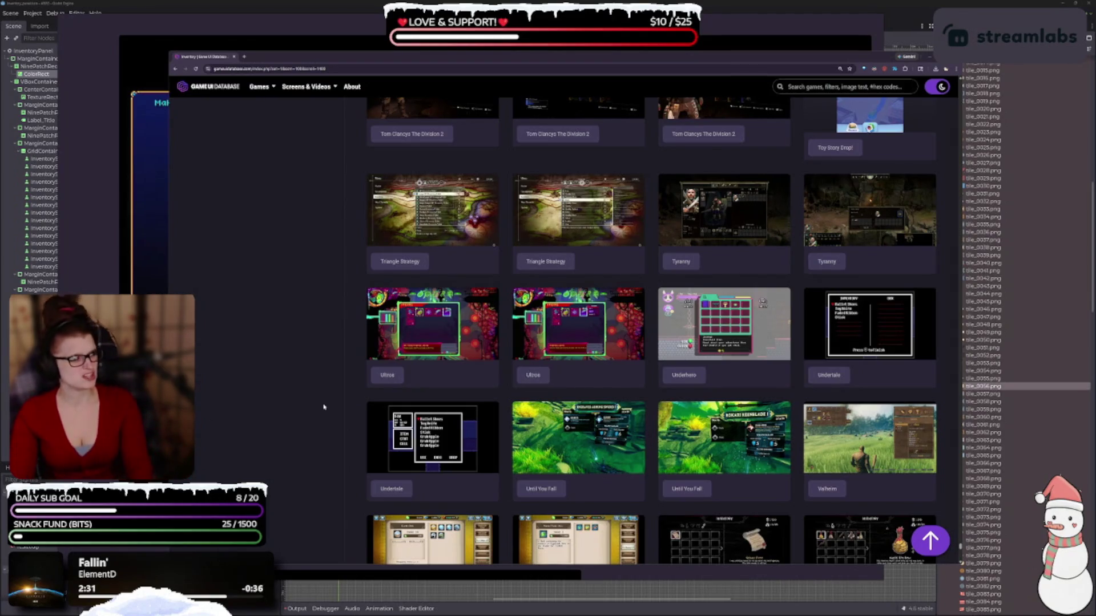
Step: View the Ultros screenshot full size and step through Underhero and Undertale to Until You Fall
{"action": "left_click", "coordinate": [610, 330]}
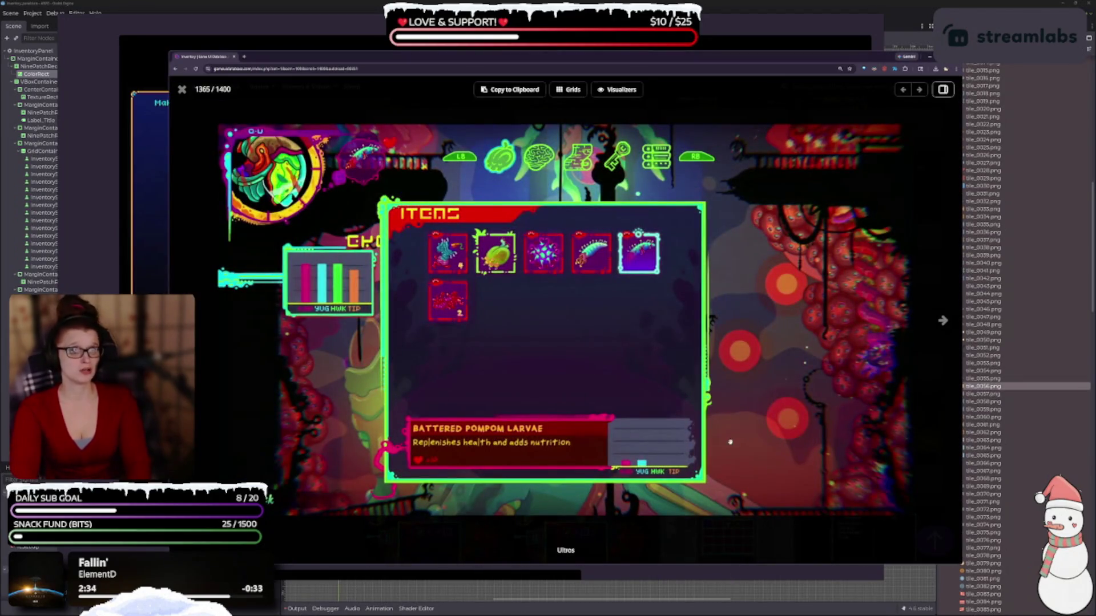
{"action": "left_click", "coordinate": [945, 331]}
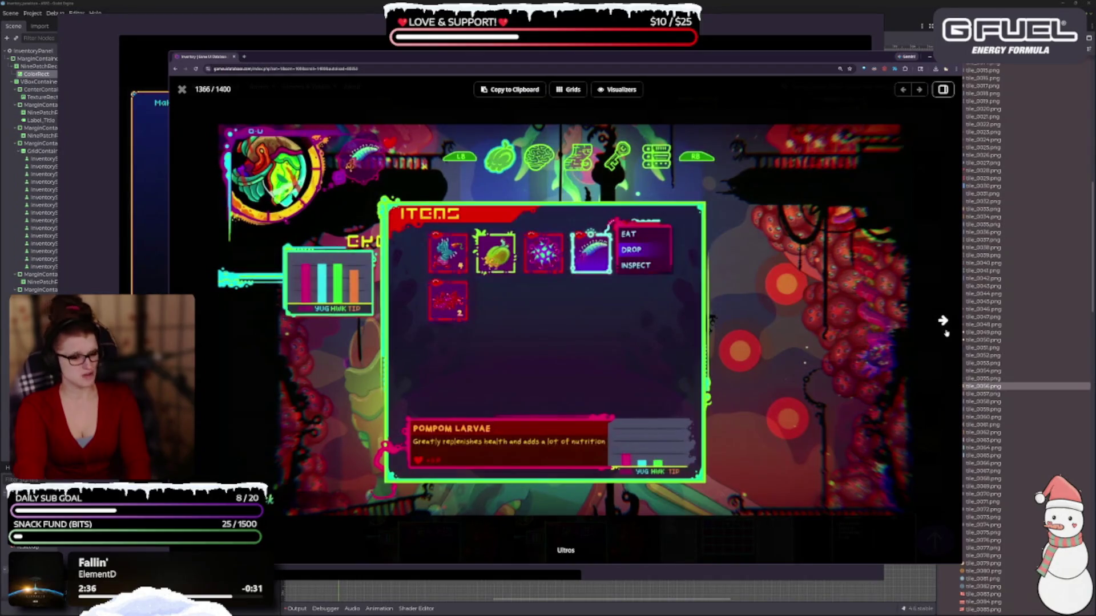
{"action": "left_click", "coordinate": [945, 333]}
{"action": "left_click", "coordinate": [945, 330]}
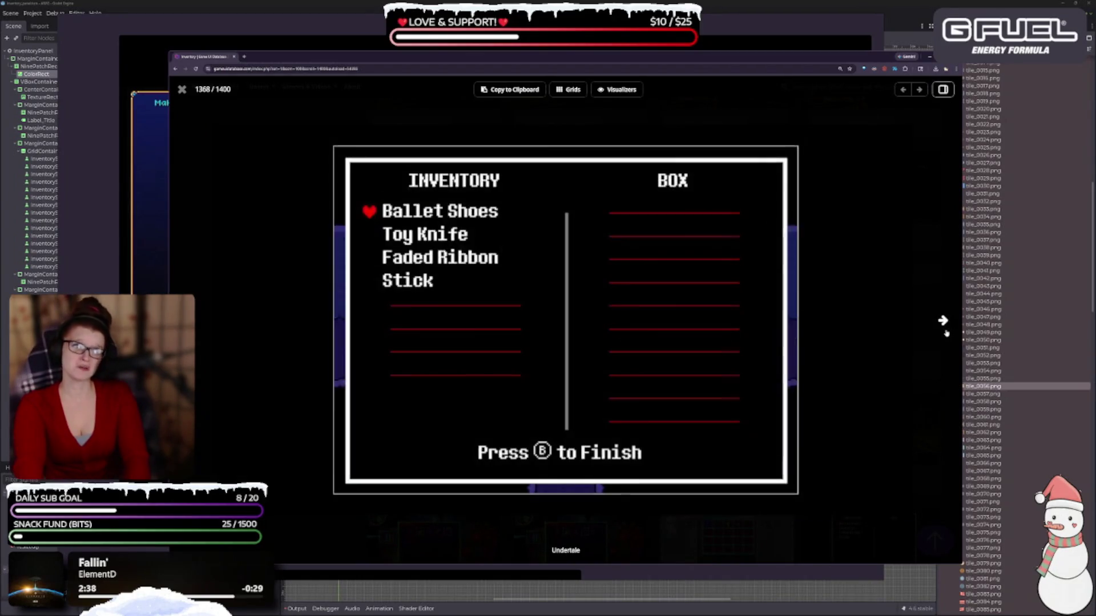
{"action": "left_click", "coordinate": [943, 321]}
{"action": "left_click", "coordinate": [943, 322]}
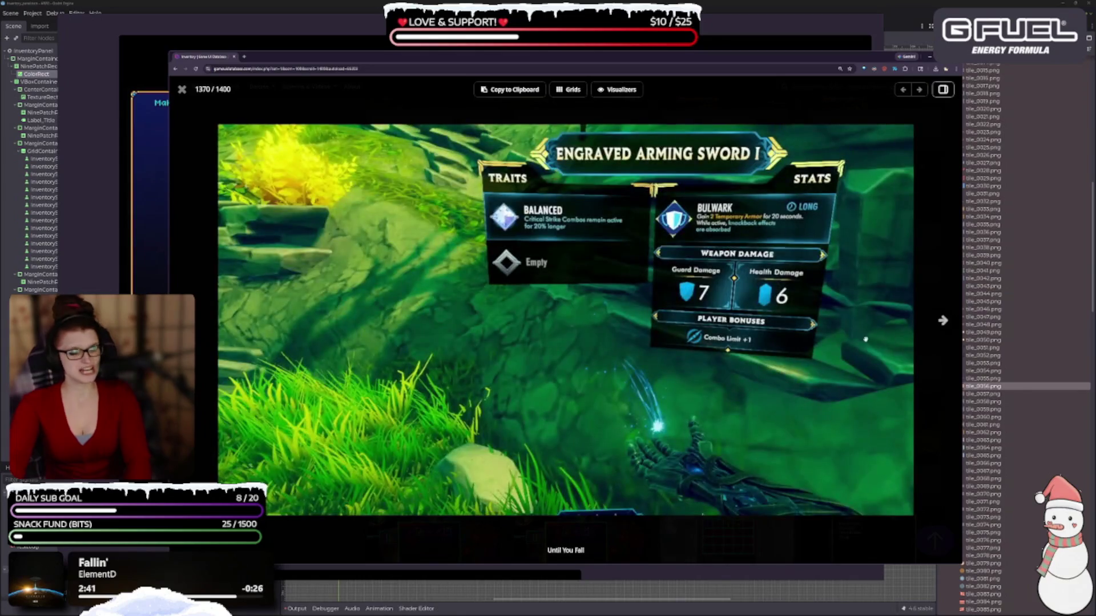
{"action": "key", "text": "Escape"}
Step: Enlarge the Various Daylife screenshot, then scroll to the Xenoblade, Yakuza and Zombi rows
{"action": "scroll", "coordinate": [603, 391], "scroll_direction": "down", "scroll_amount": 4}
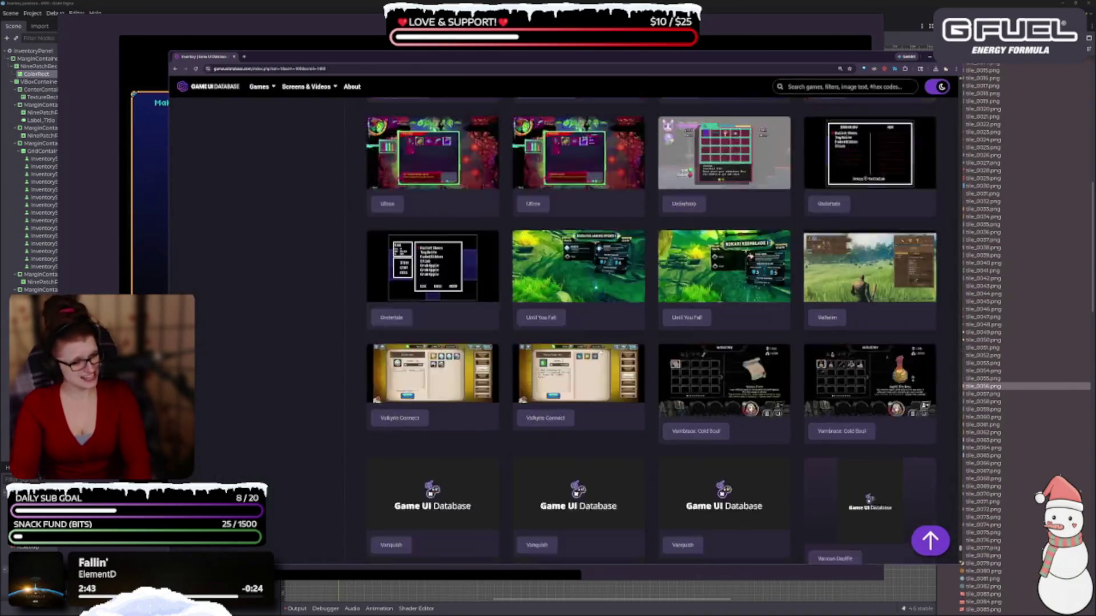
{"action": "scroll", "coordinate": [635, 448], "scroll_direction": "down", "scroll_amount": 3}
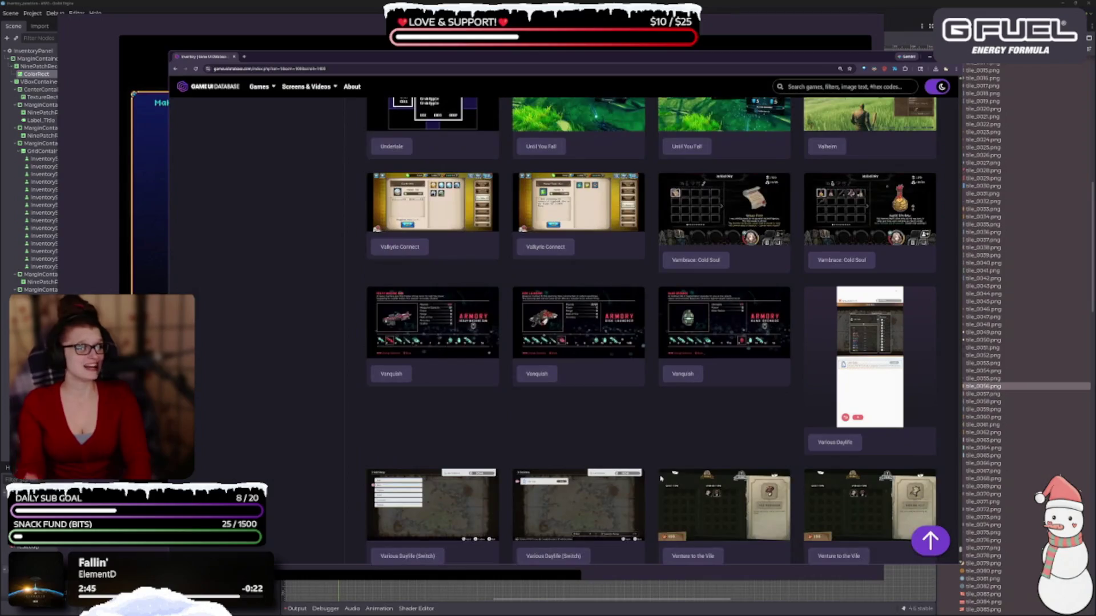
{"action": "left_click", "coordinate": [896, 276]}
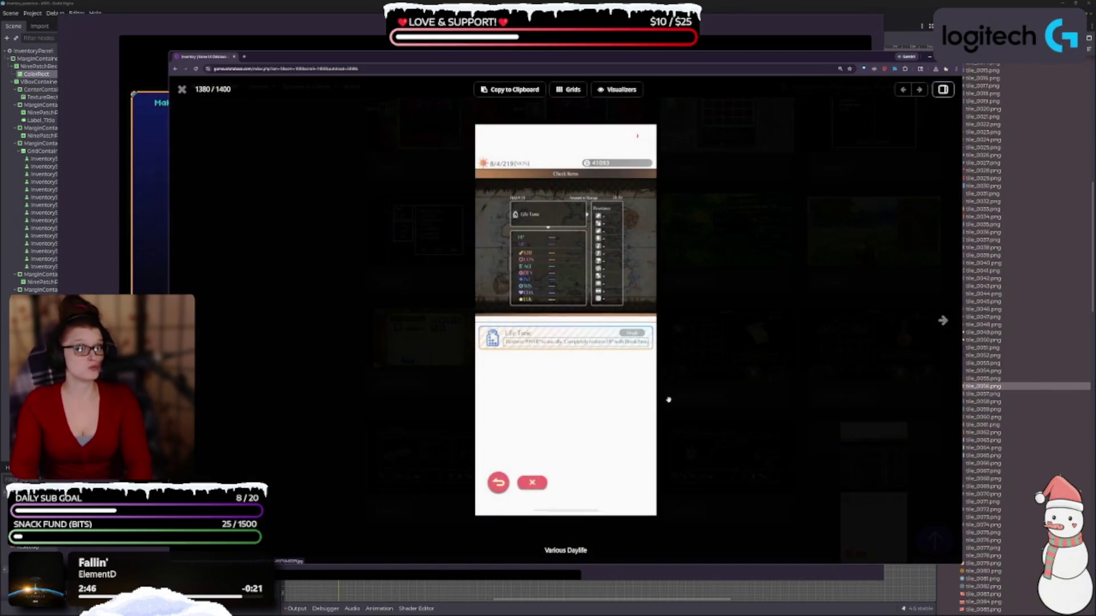
{"action": "key", "text": "Escape"}
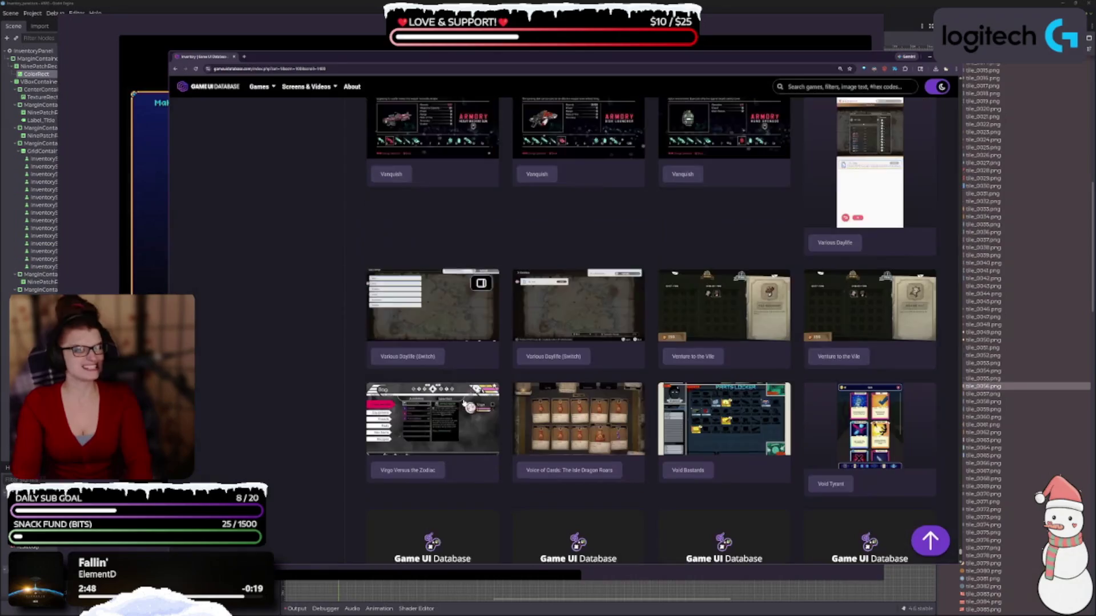
{"action": "scroll", "coordinate": [463, 403], "scroll_direction": "down", "scroll_amount": 3}
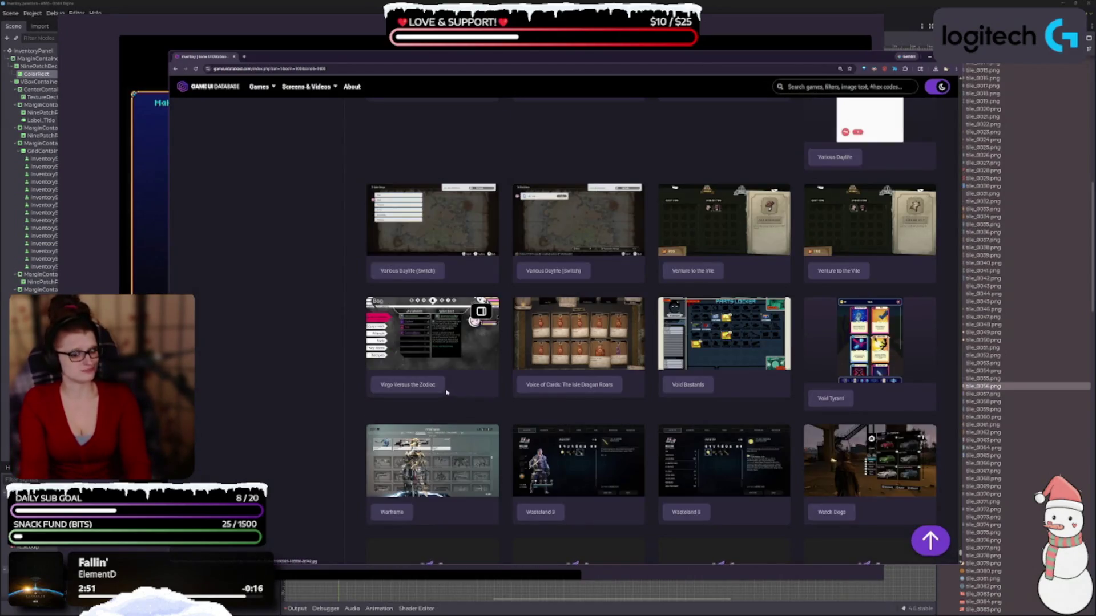
{"action": "scroll", "coordinate": [518, 475], "scroll_direction": "down", "scroll_amount": 3}
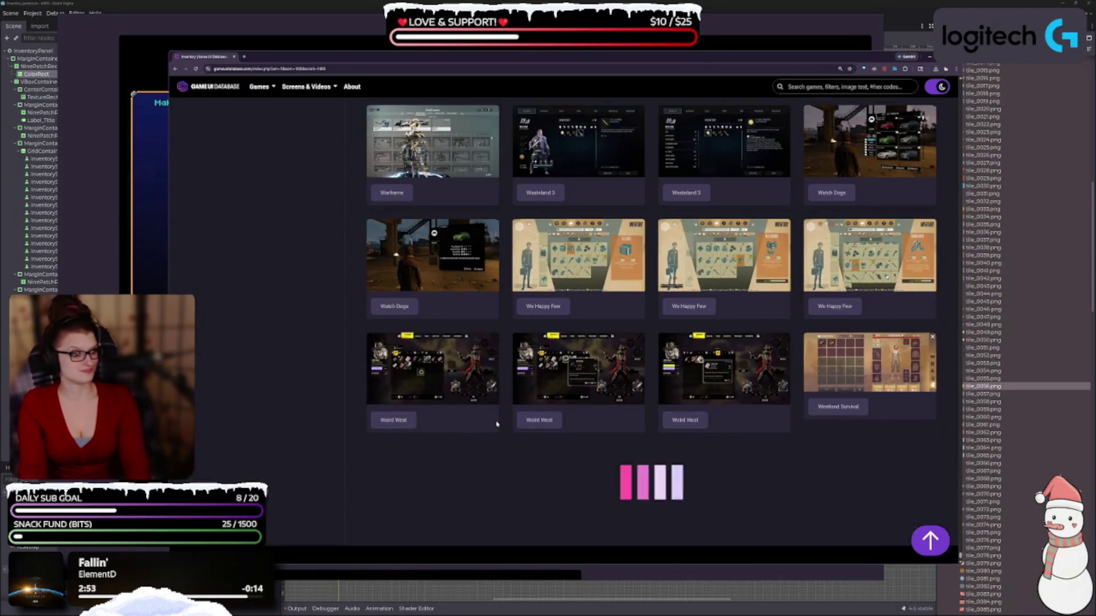
{"action": "scroll", "coordinate": [652, 284], "scroll_direction": "down", "scroll_amount": 1}
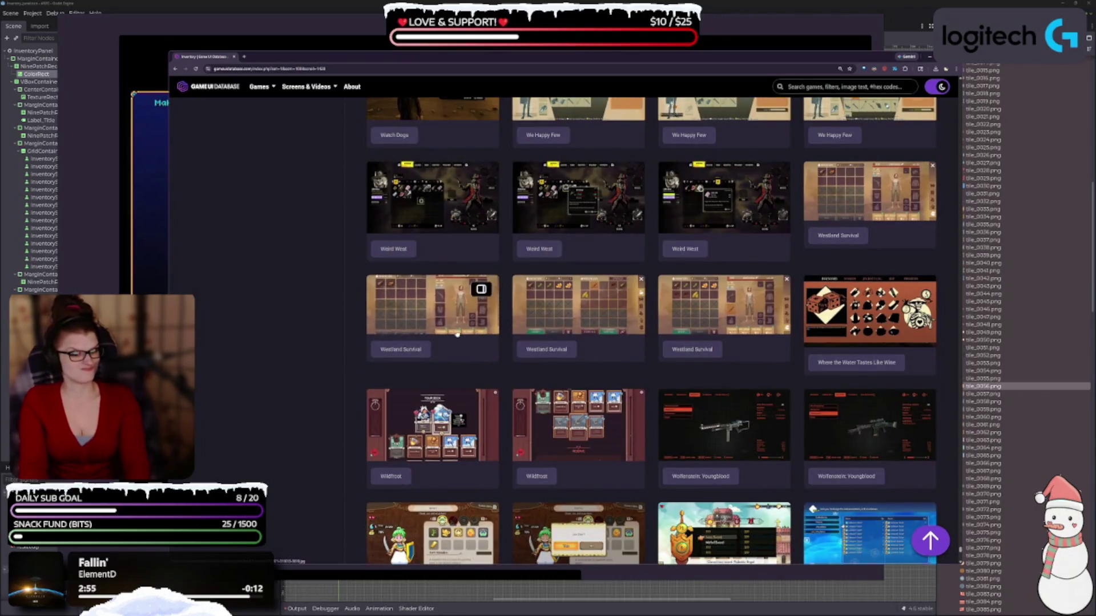
{"action": "scroll", "coordinate": [434, 257], "scroll_direction": "down", "scroll_amount": 2}
{"action": "scroll", "coordinate": [434, 256], "scroll_direction": "down", "scroll_amount": 1}
{"action": "scroll", "coordinate": [587, 370], "scroll_direction": "down", "scroll_amount": 1}
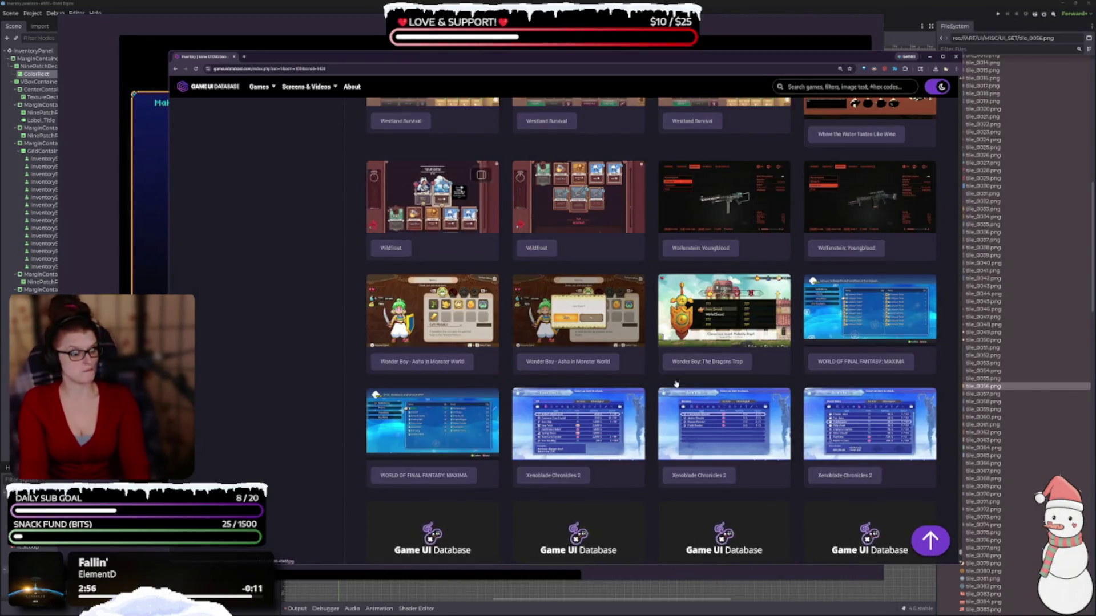
{"action": "scroll", "coordinate": [587, 370], "scroll_direction": "down", "scroll_amount": 2}
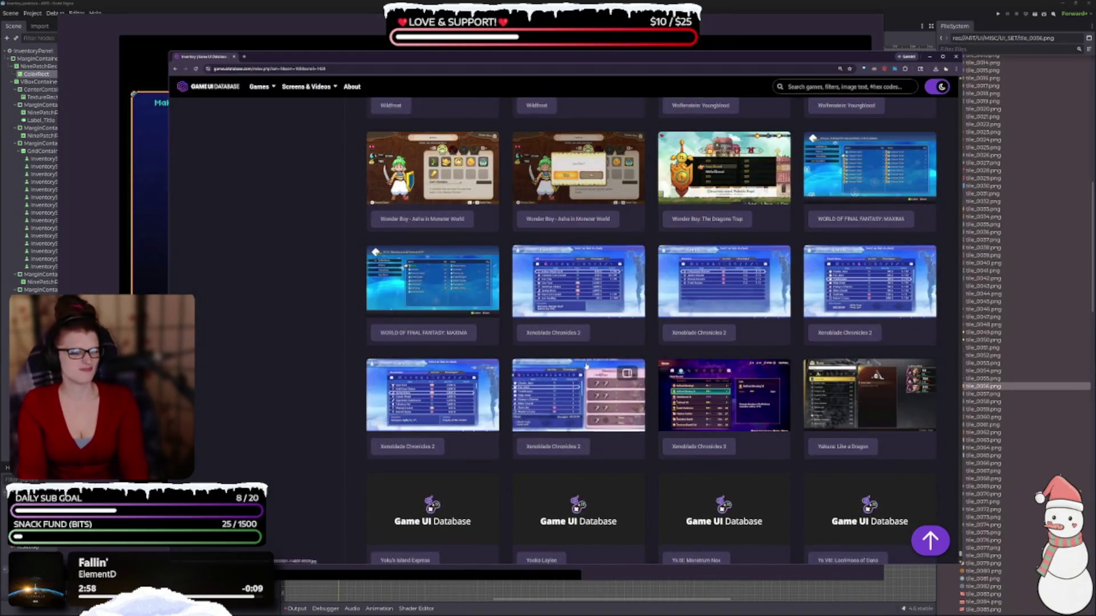
{"action": "scroll", "coordinate": [587, 370], "scroll_direction": "down", "scroll_amount": 2}
{"action": "scroll", "coordinate": [464, 432], "scroll_direction": "down", "scroll_amount": 2}
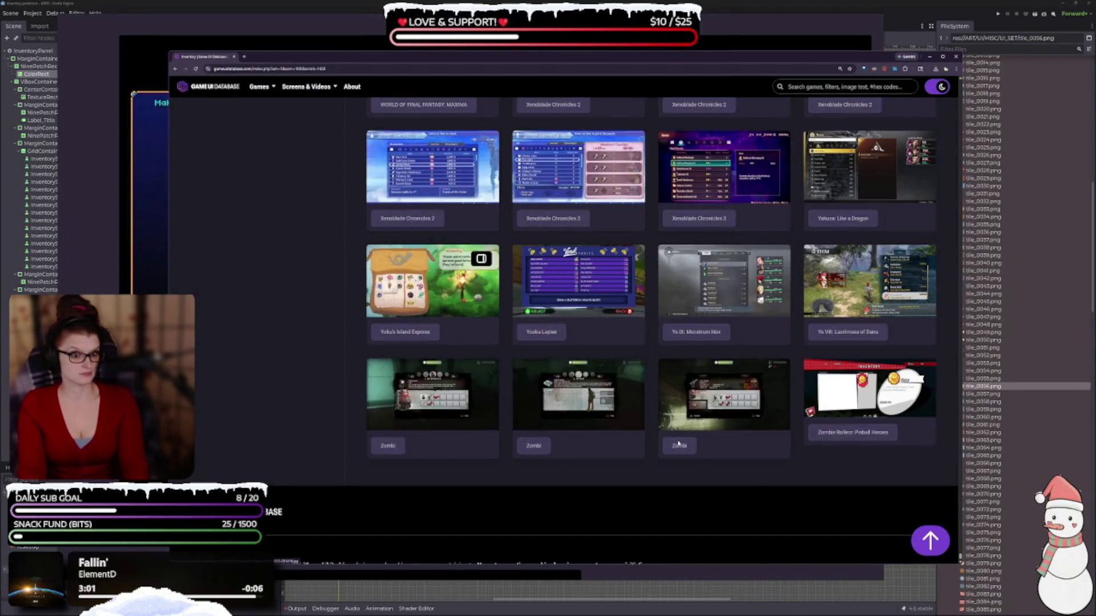
{"action": "scroll", "coordinate": [717, 477], "scroll_direction": "down", "scroll_amount": 1}
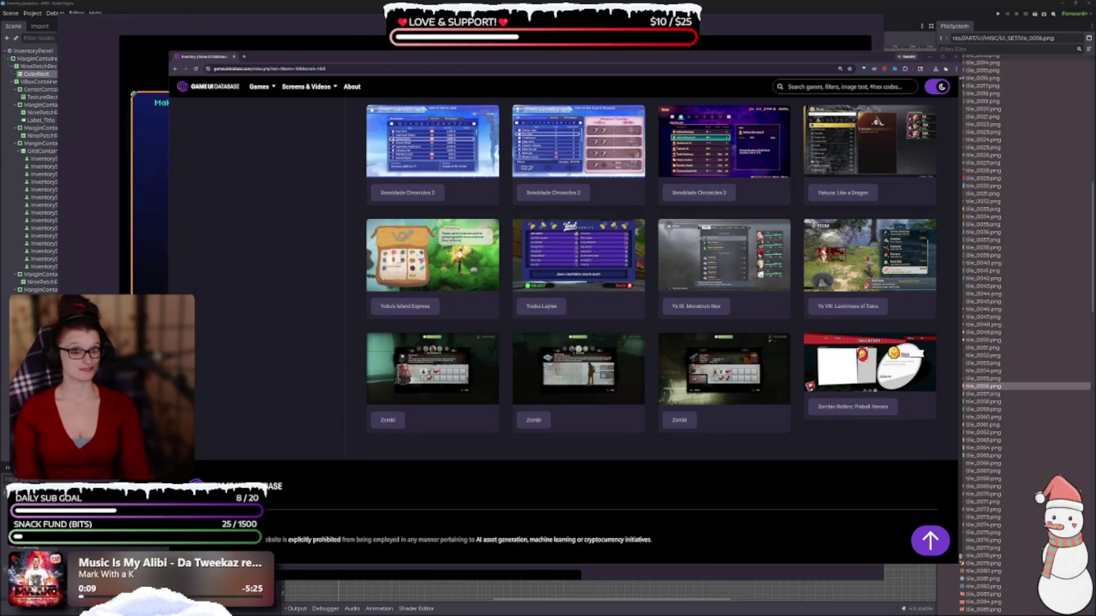
Step: Jump back to the top of the Inventory page, listing 1,460 screens from A Hat in Time
{"action": "scroll", "coordinate": [326, 193], "scroll_direction": "up", "scroll_amount": 2}
{"action": "scroll", "coordinate": [742, 400], "scroll_direction": "down", "scroll_amount": 1}
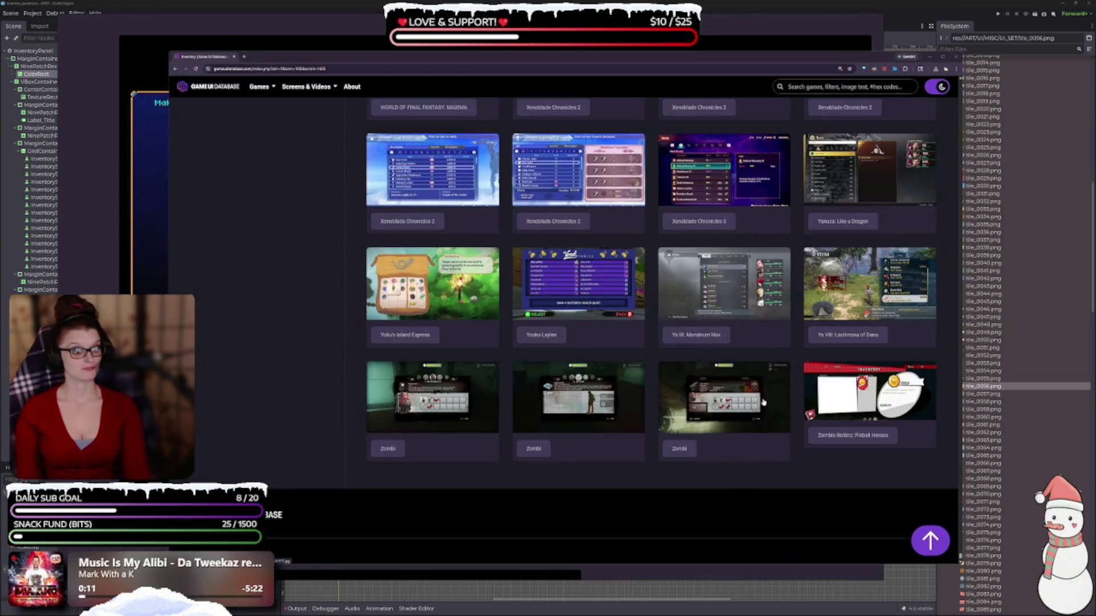
{"action": "left_click", "coordinate": [930, 541]}
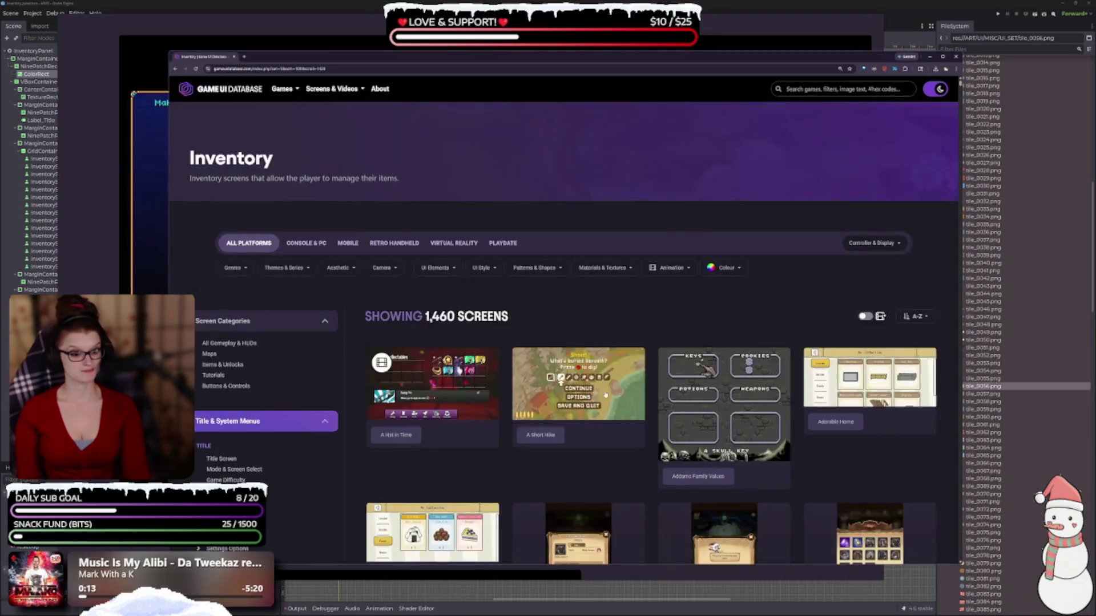
{"action": "scroll", "coordinate": [526, 422], "scroll_direction": "down", "scroll_amount": 2}
{"action": "scroll", "coordinate": [330, 432], "scroll_direction": "down", "scroll_amount": 2}
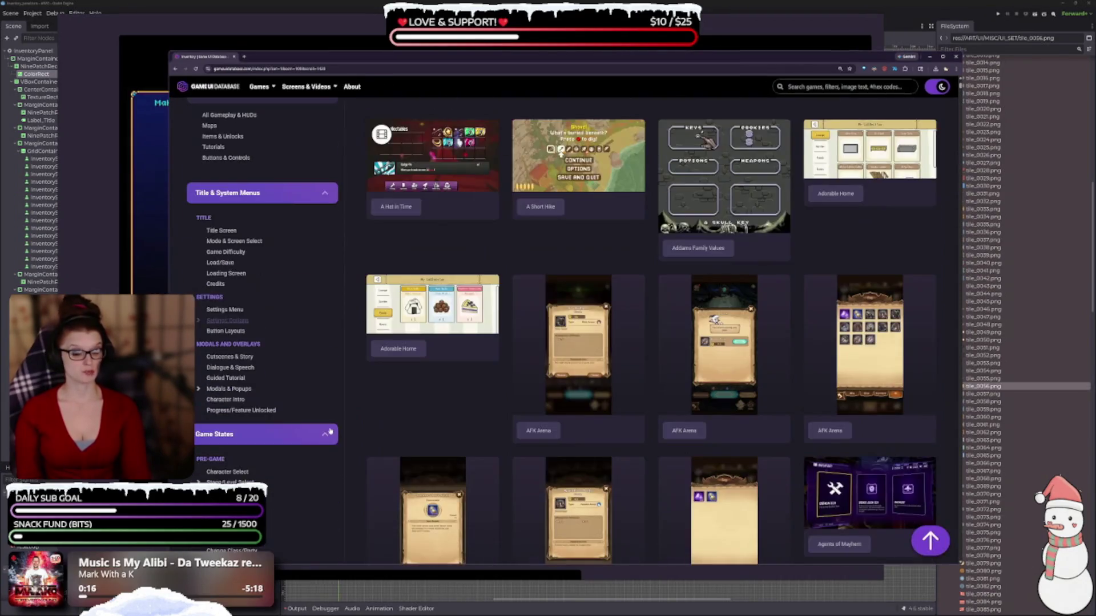
{"action": "scroll", "coordinate": [677, 303], "scroll_direction": "up", "scroll_amount": 2}
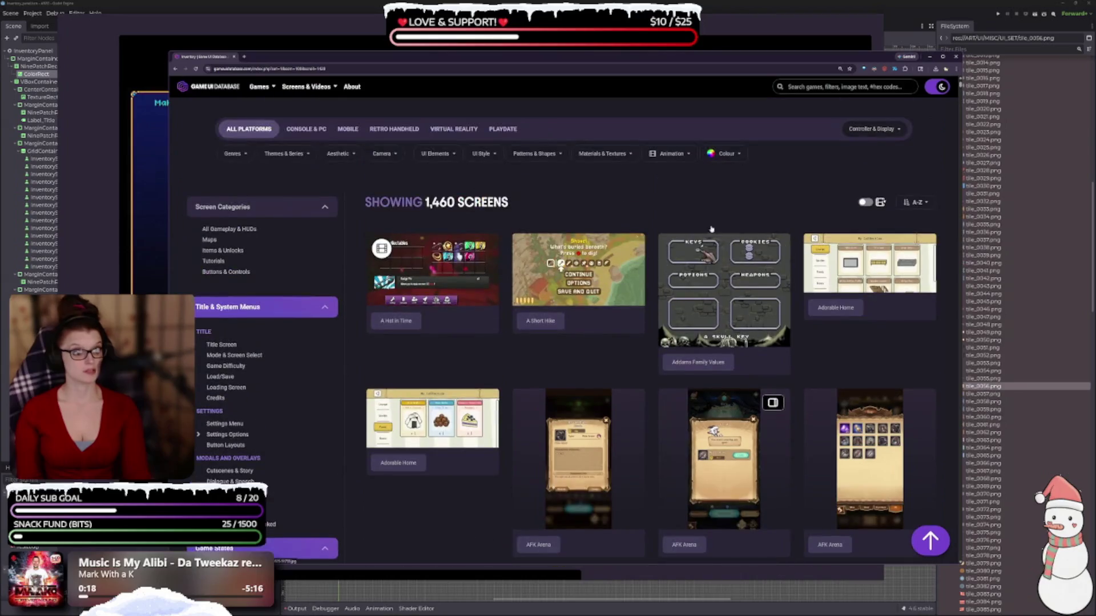
Step: Enlarge the first Agents of Mayhem screenshot, then scroll on through the A titles
{"action": "scroll", "coordinate": [536, 370], "scroll_direction": "down", "scroll_amount": 5}
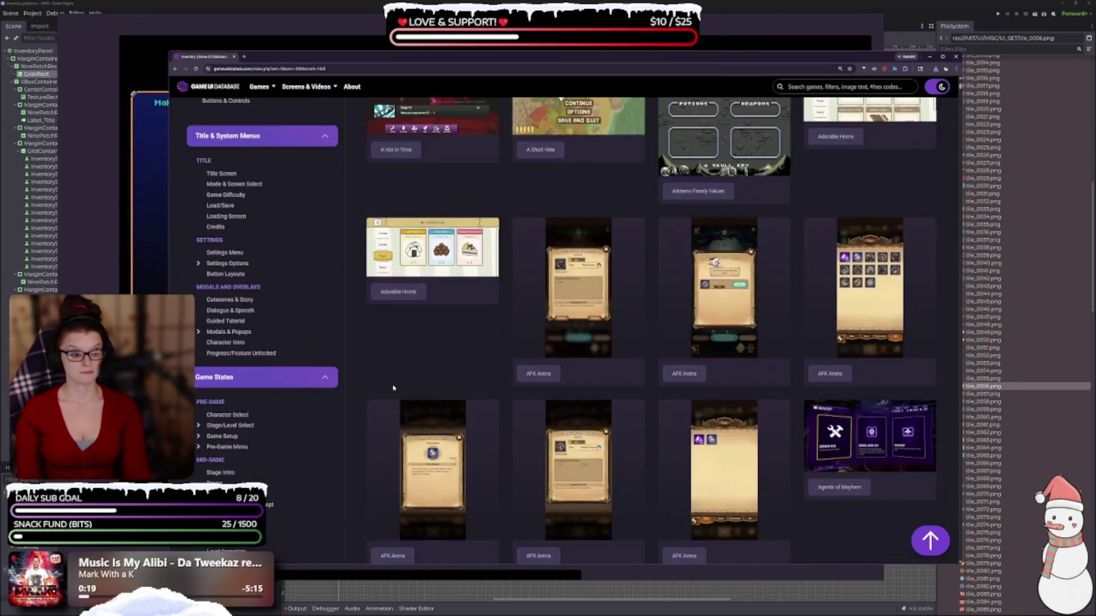
{"action": "scroll", "coordinate": [536, 370], "scroll_direction": "down", "scroll_amount": 2}
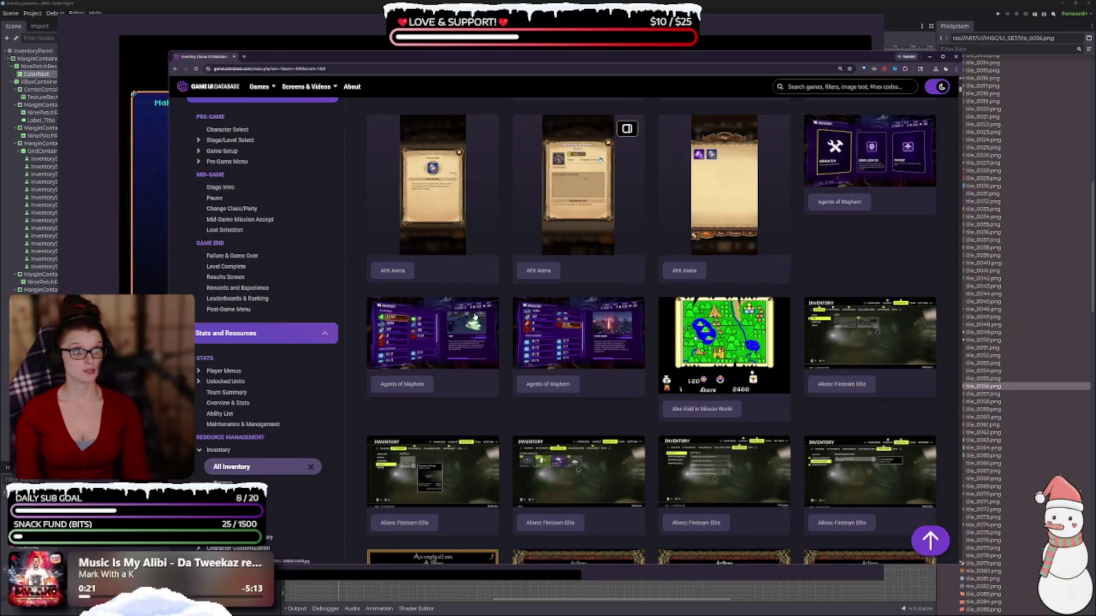
{"action": "left_click", "coordinate": [478, 390]}
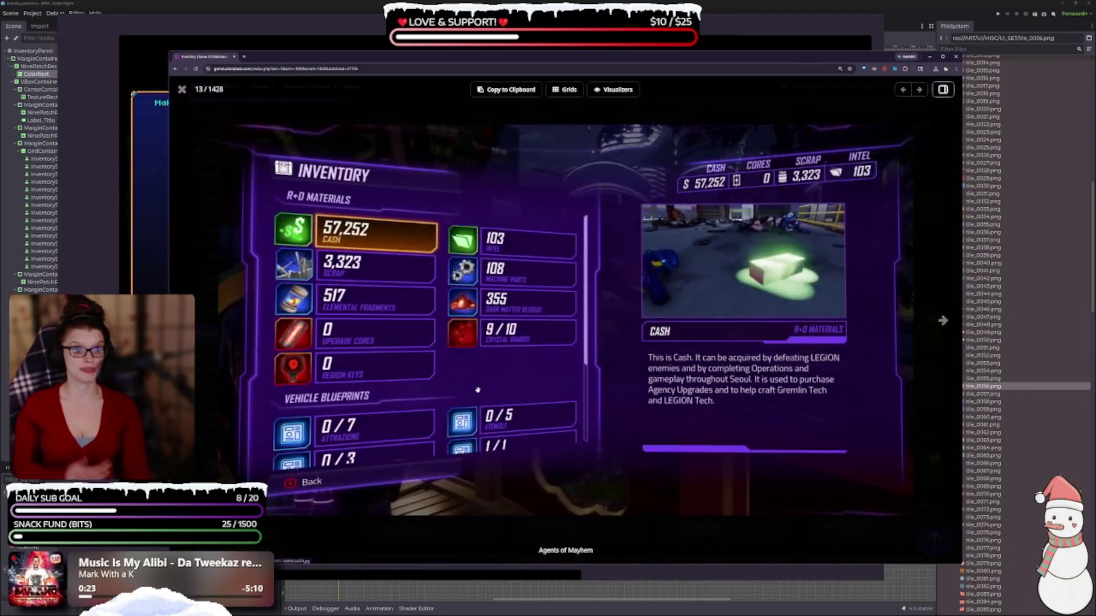
{"action": "key", "text": "Escape"}
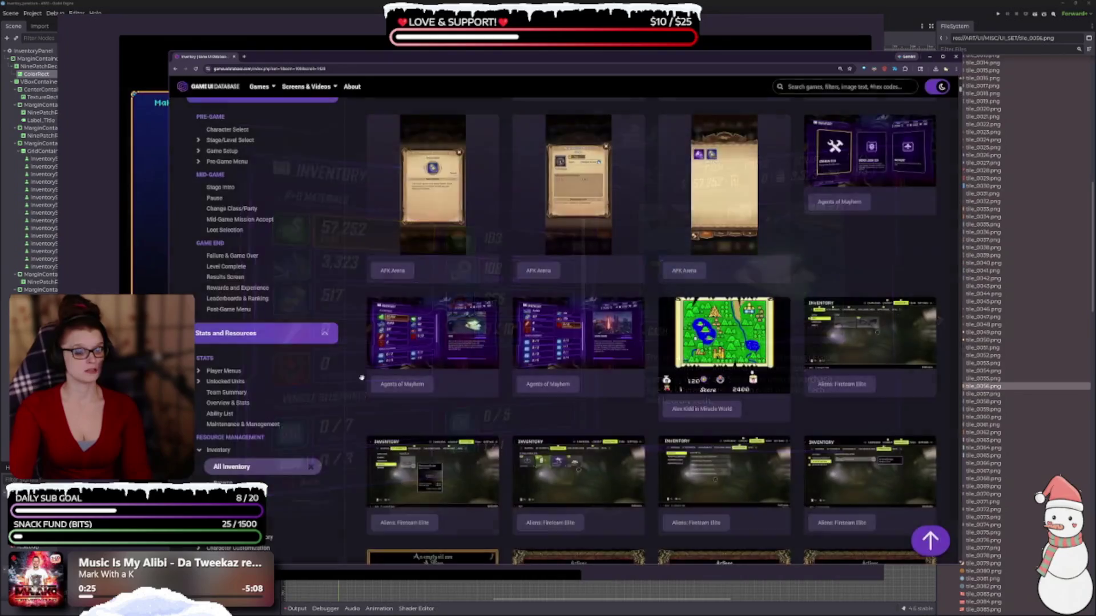
{"action": "scroll", "coordinate": [645, 378], "scroll_direction": "down", "scroll_amount": 3}
{"action": "scroll", "coordinate": [457, 328], "scroll_direction": "down", "scroll_amount": 3}
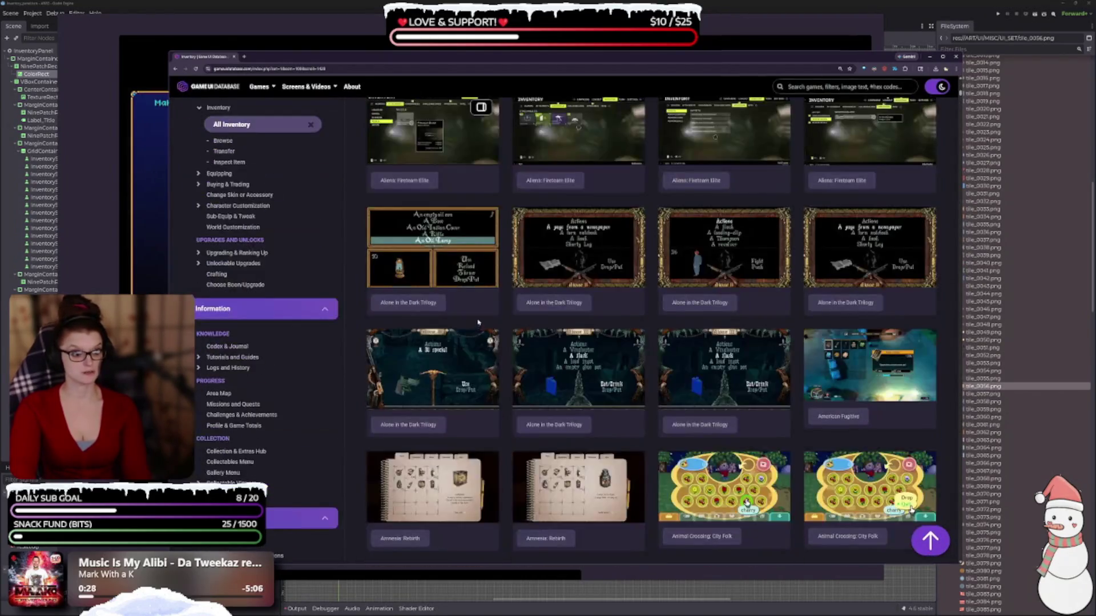
{"action": "scroll", "coordinate": [474, 328], "scroll_direction": "down", "scroll_amount": 2}
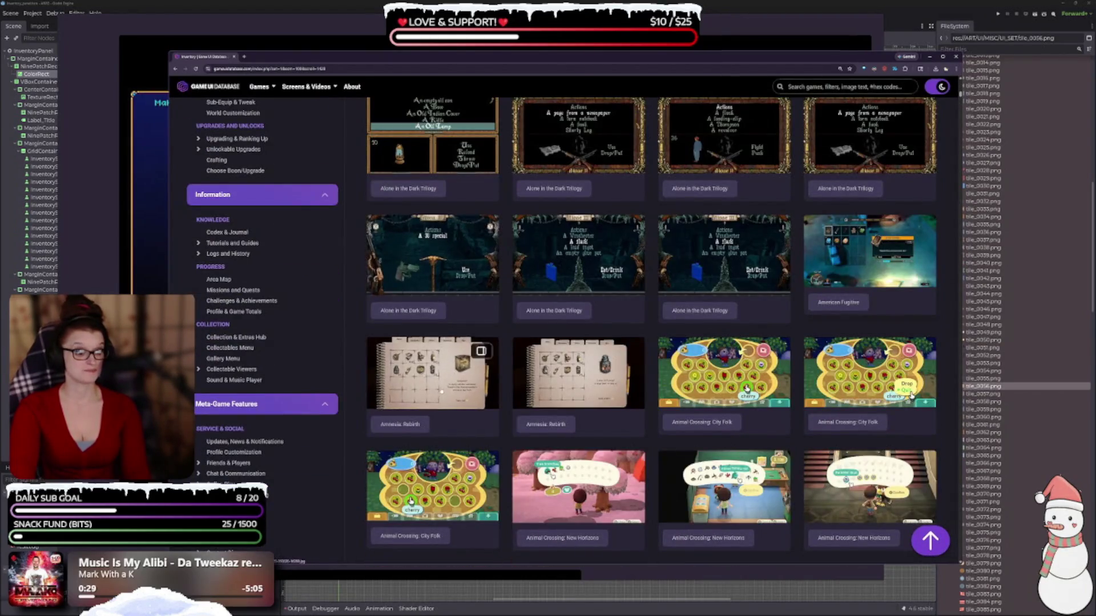
{"action": "scroll", "coordinate": [571, 331], "scroll_direction": "down", "scroll_amount": 5}
{"action": "scroll", "coordinate": [584, 308], "scroll_direction": "down", "scroll_amount": 5}
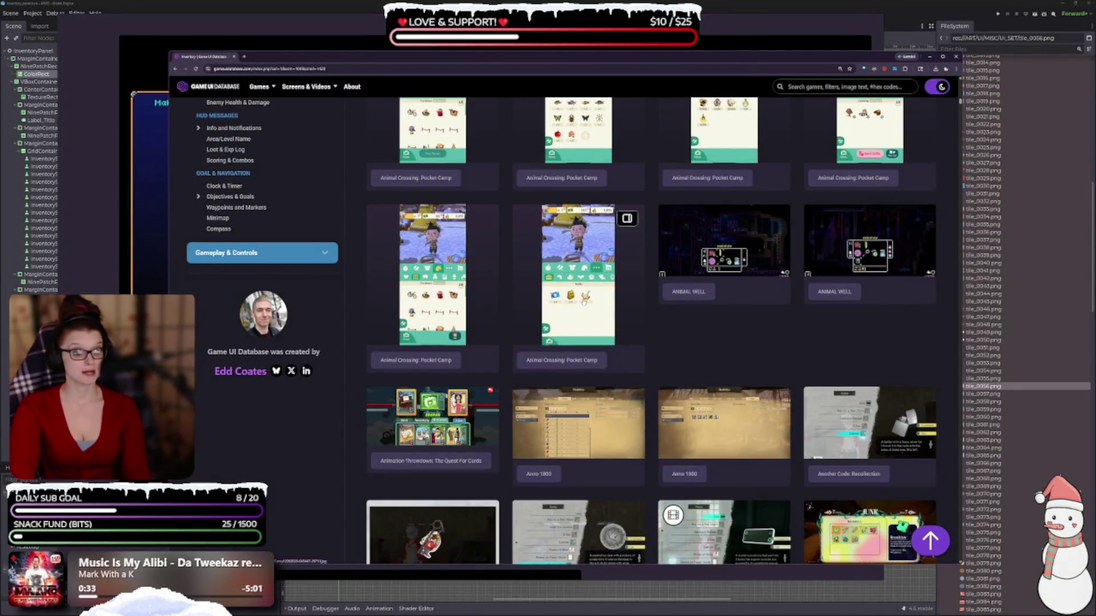
{"action": "scroll", "coordinate": [501, 295], "scroll_direction": "down", "scroll_amount": 2}
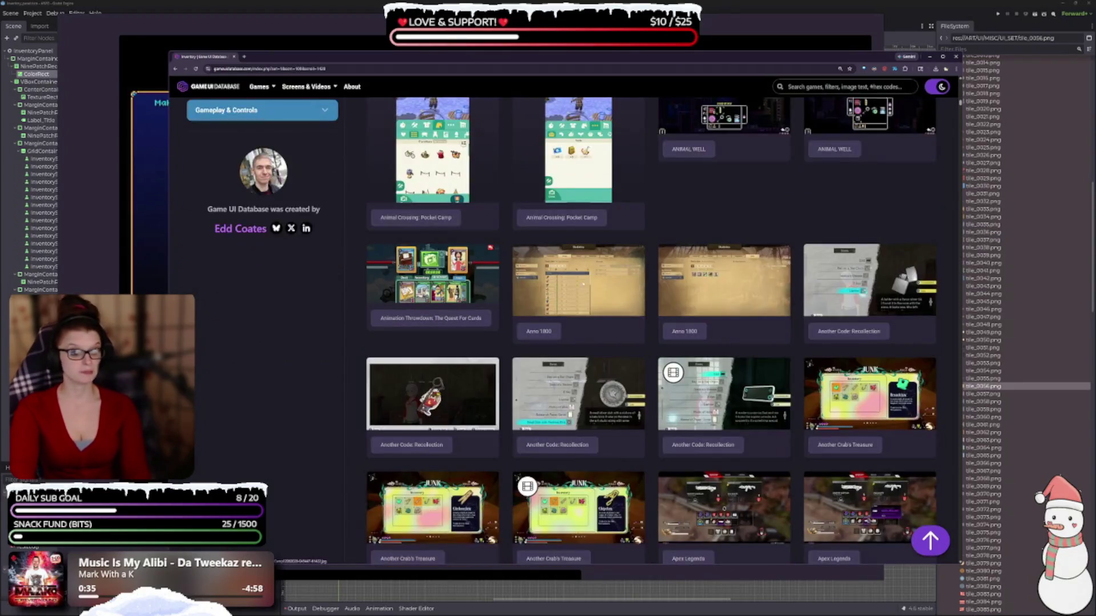
{"action": "scroll", "coordinate": [501, 295], "scroll_direction": "down", "scroll_amount": 2}
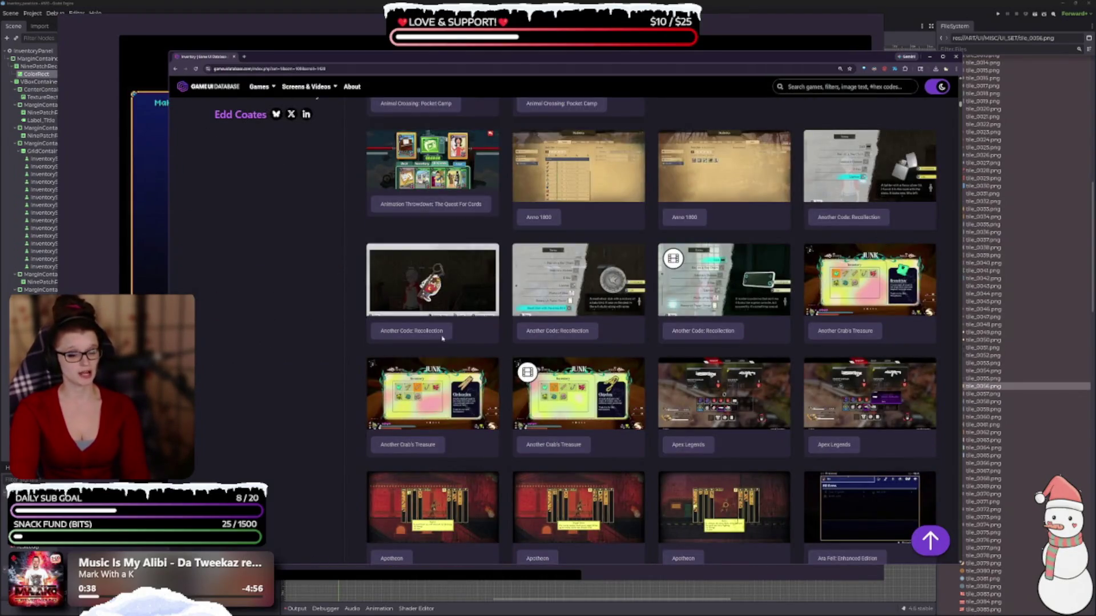
{"action": "scroll", "coordinate": [439, 344], "scroll_direction": "down", "scroll_amount": 2}
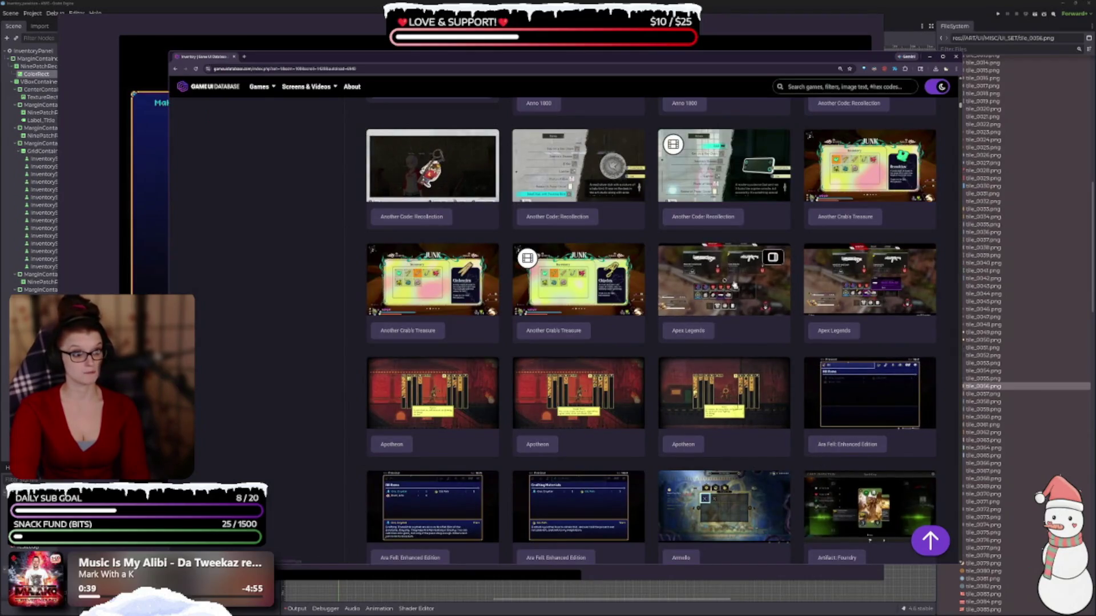
Step: Enlarge the first Apex Legends screenshot, then scroll down to the Balatro and Baldur's Gate rows
{"action": "left_click", "coordinate": [734, 284]}
{"action": "key", "text": "Escape"}
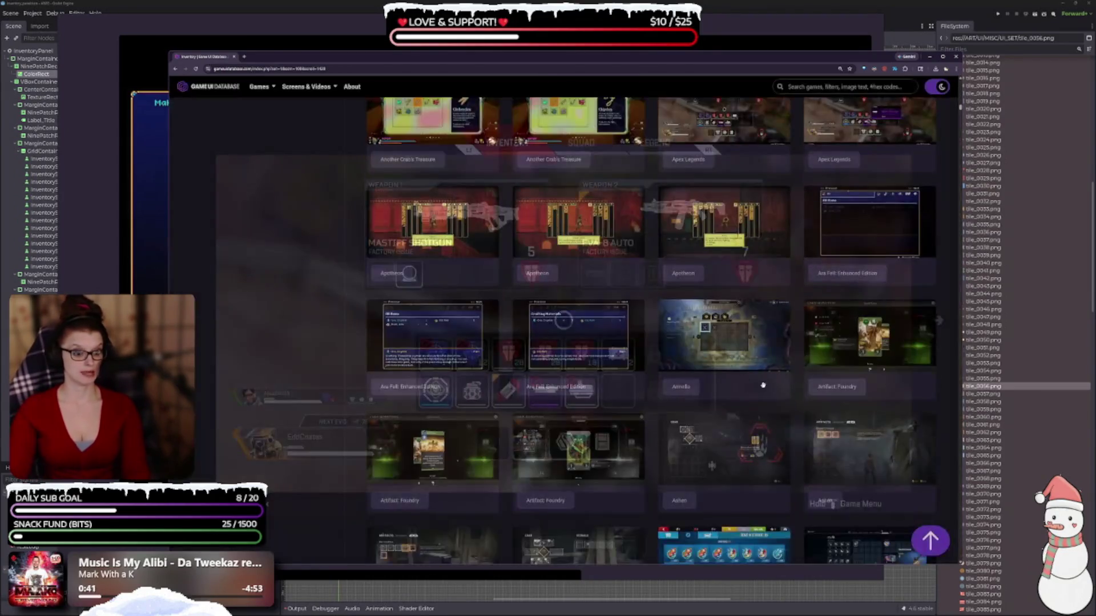
{"action": "scroll", "coordinate": [610, 405], "scroll_direction": "down", "scroll_amount": 1}
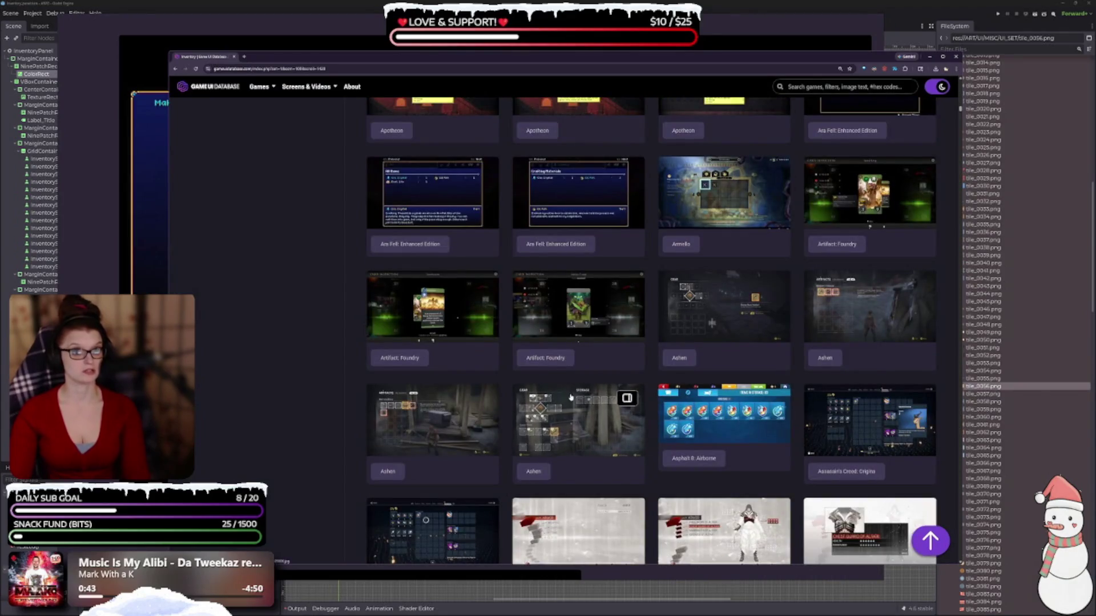
{"action": "scroll", "coordinate": [539, 400], "scroll_direction": "down", "scroll_amount": 3}
{"action": "scroll", "coordinate": [539, 399], "scroll_direction": "up", "scroll_amount": 2}
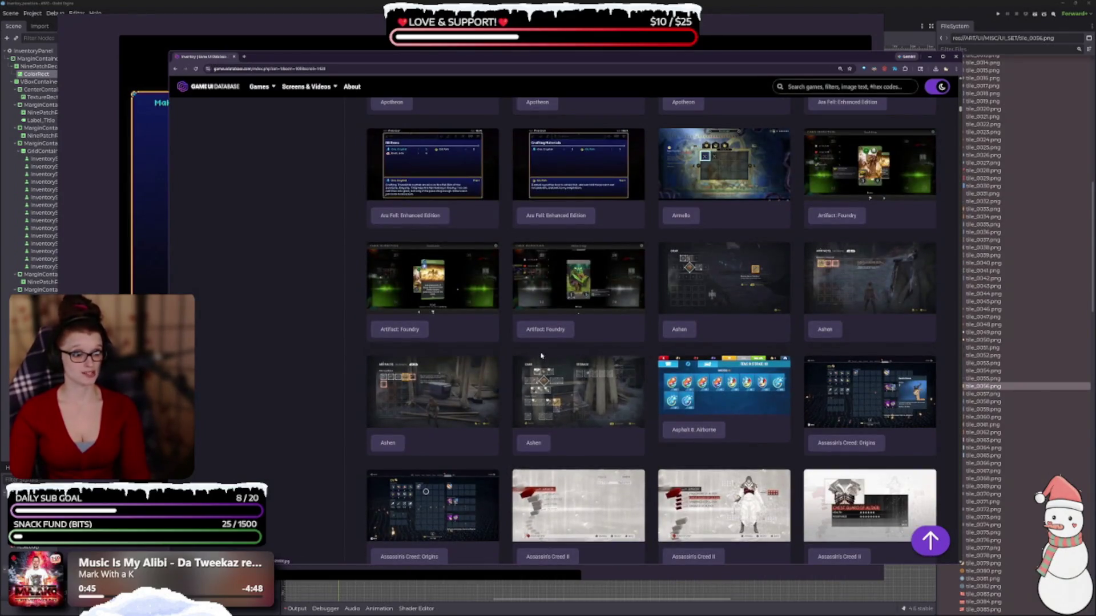
{"action": "scroll", "coordinate": [781, 330], "scroll_direction": "down", "scroll_amount": 5}
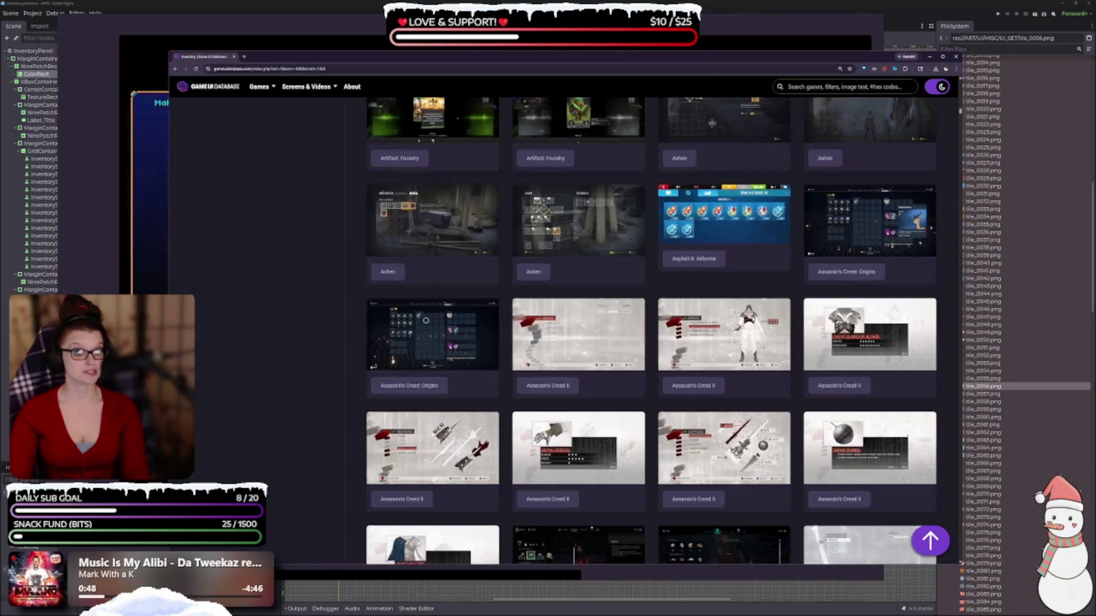
{"action": "scroll", "coordinate": [650, 307], "scroll_direction": "down", "scroll_amount": 3}
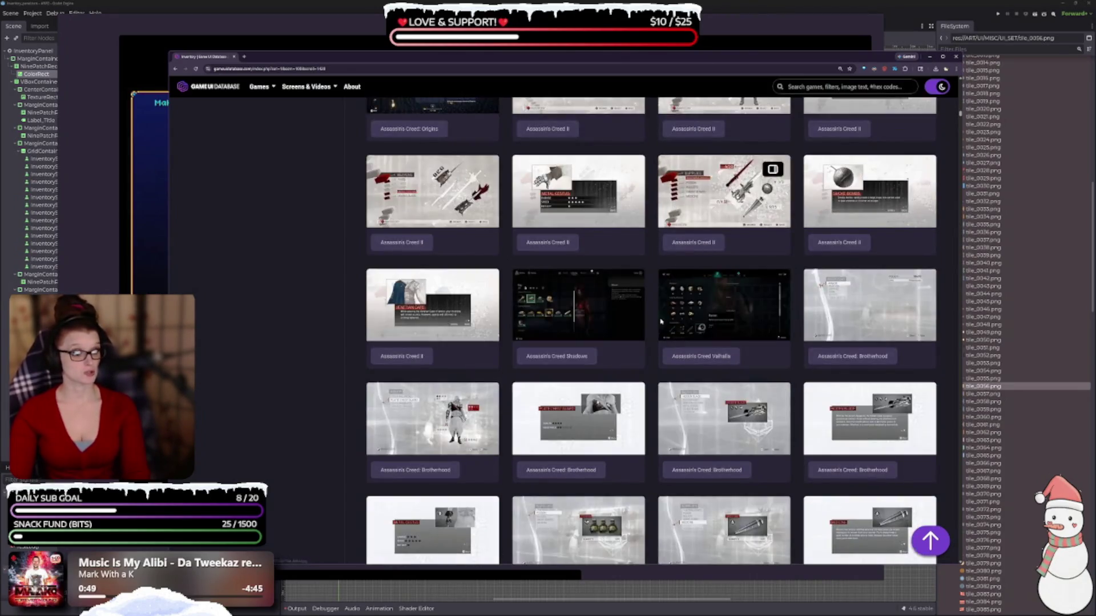
{"action": "scroll", "coordinate": [650, 307], "scroll_direction": "down", "scroll_amount": 4}
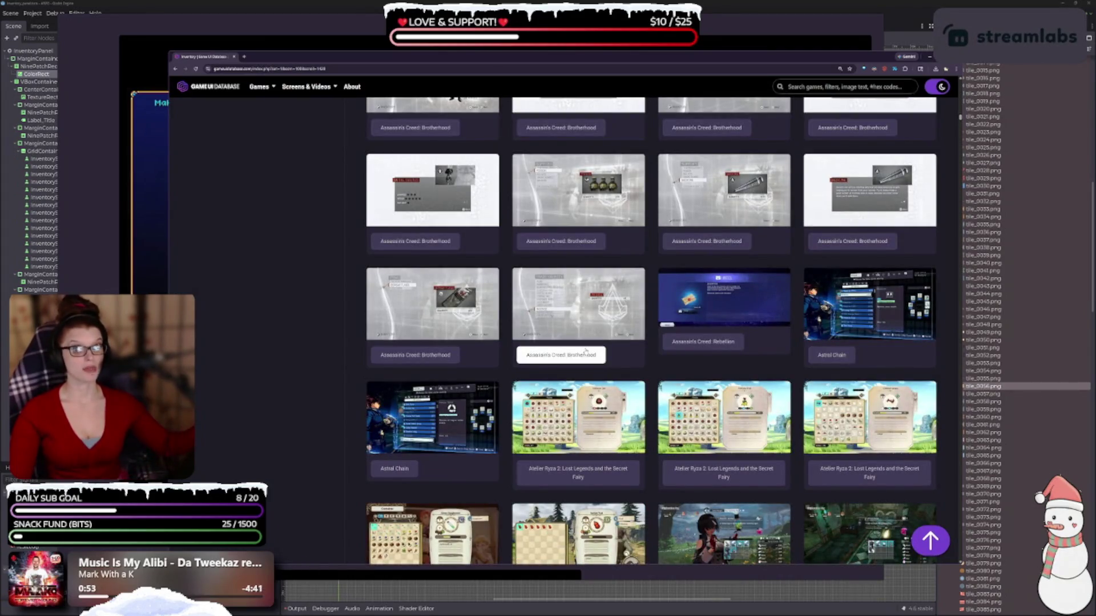
{"action": "scroll", "coordinate": [505, 485], "scroll_direction": "down", "scroll_amount": 3}
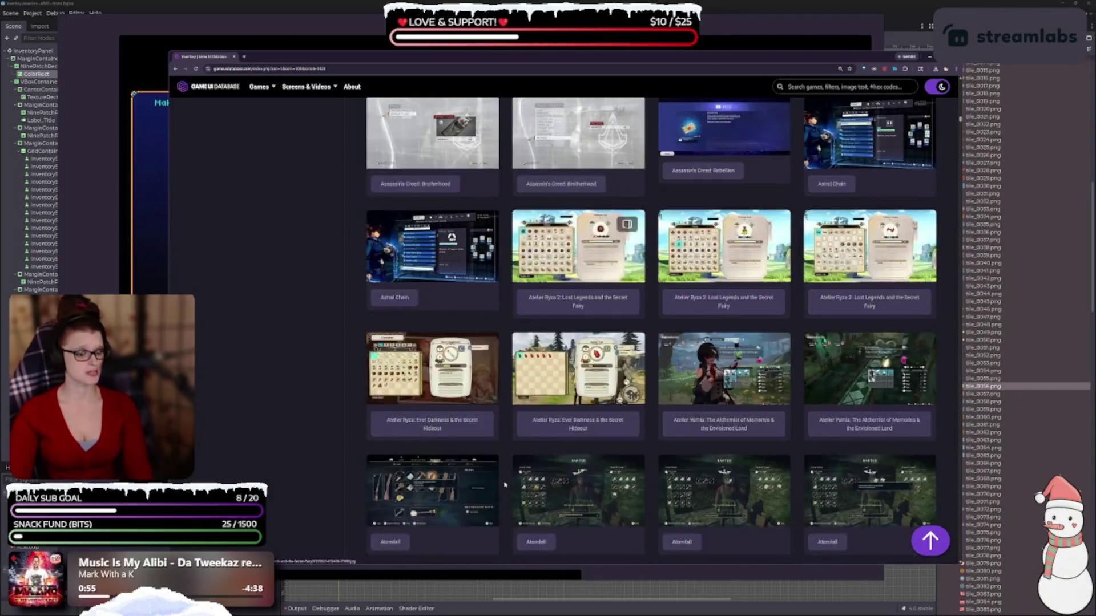
{"action": "scroll", "coordinate": [505, 485], "scroll_direction": "down", "scroll_amount": 5}
{"action": "scroll", "coordinate": [490, 371], "scroll_direction": "down", "scroll_amount": 2}
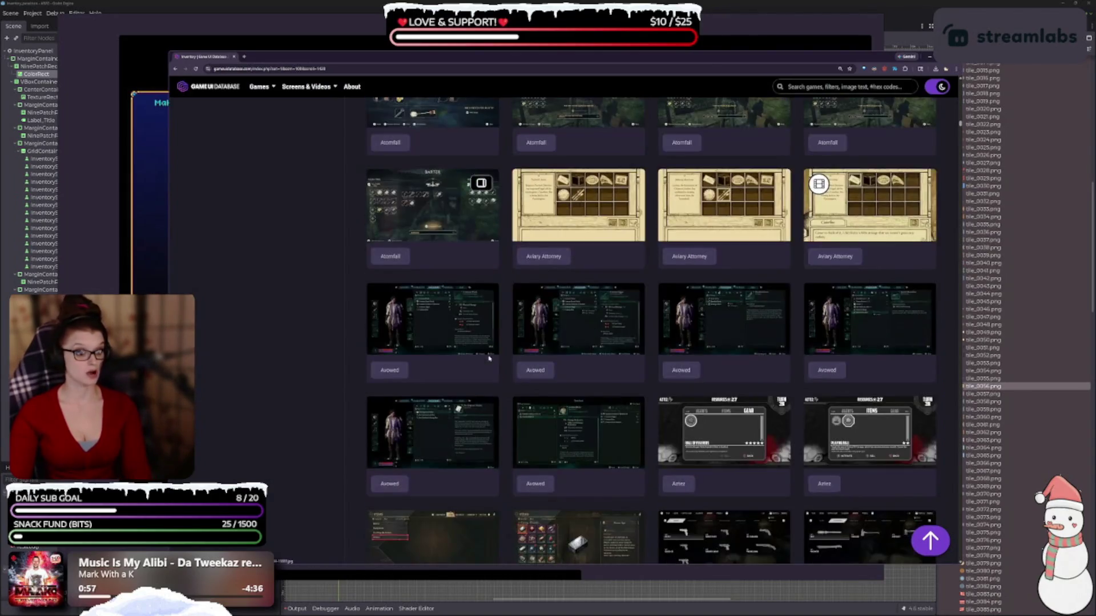
{"action": "scroll", "coordinate": [456, 358], "scroll_direction": "down", "scroll_amount": 2}
{"action": "scroll", "coordinate": [448, 361], "scroll_direction": "down", "scroll_amount": 6}
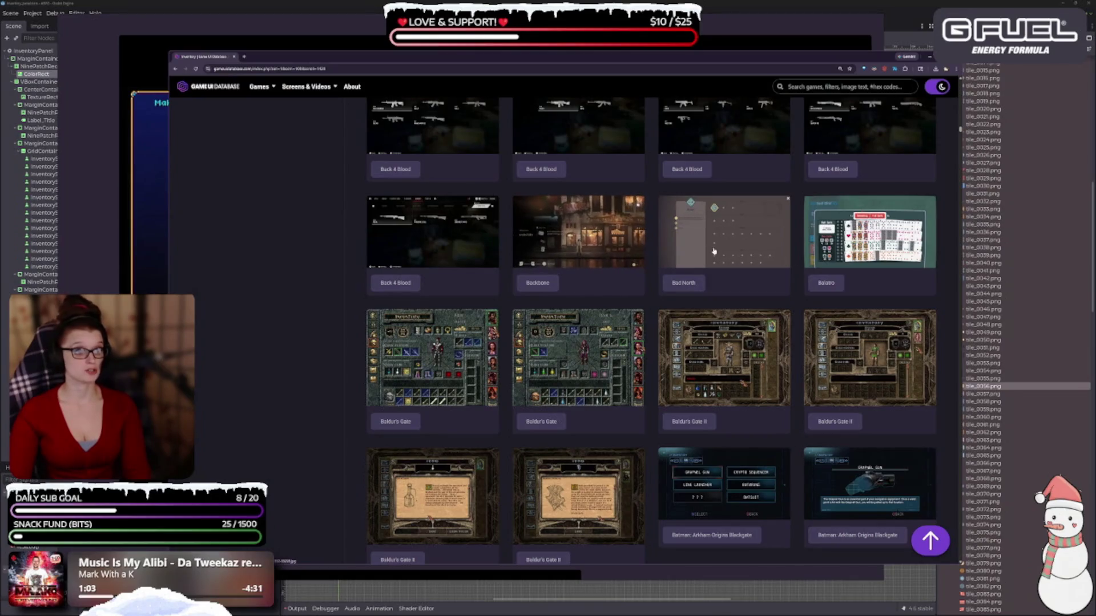
Step: Open the Balatro screenshot full size and step through the Baldur's Gate II screens
{"action": "left_click", "coordinate": [856, 234]}
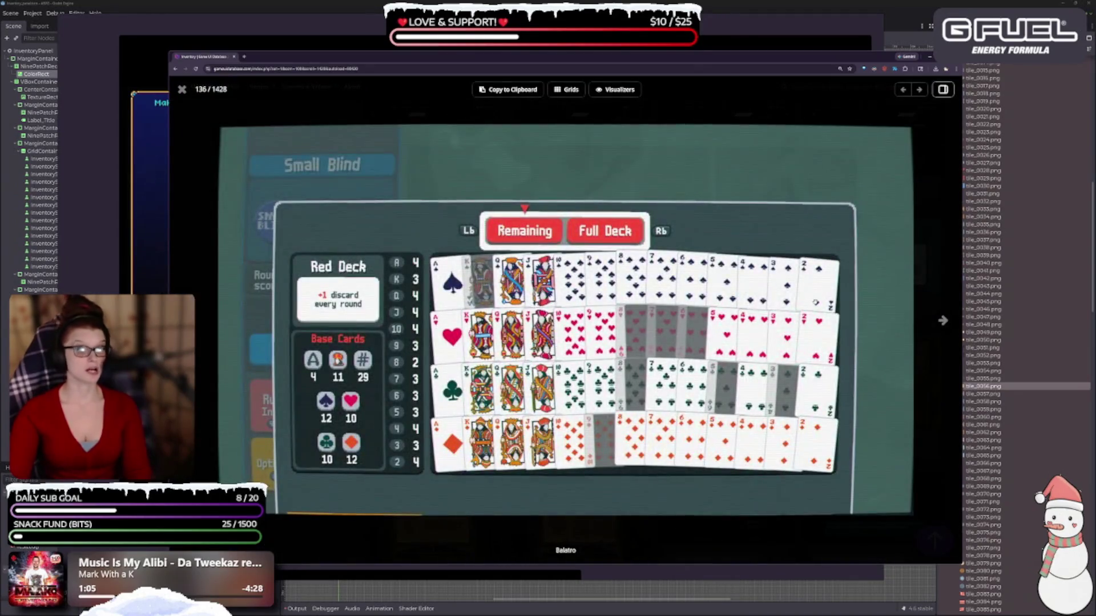
{"action": "left_click", "coordinate": [943, 320]}
{"action": "left_click", "coordinate": [943, 320]}
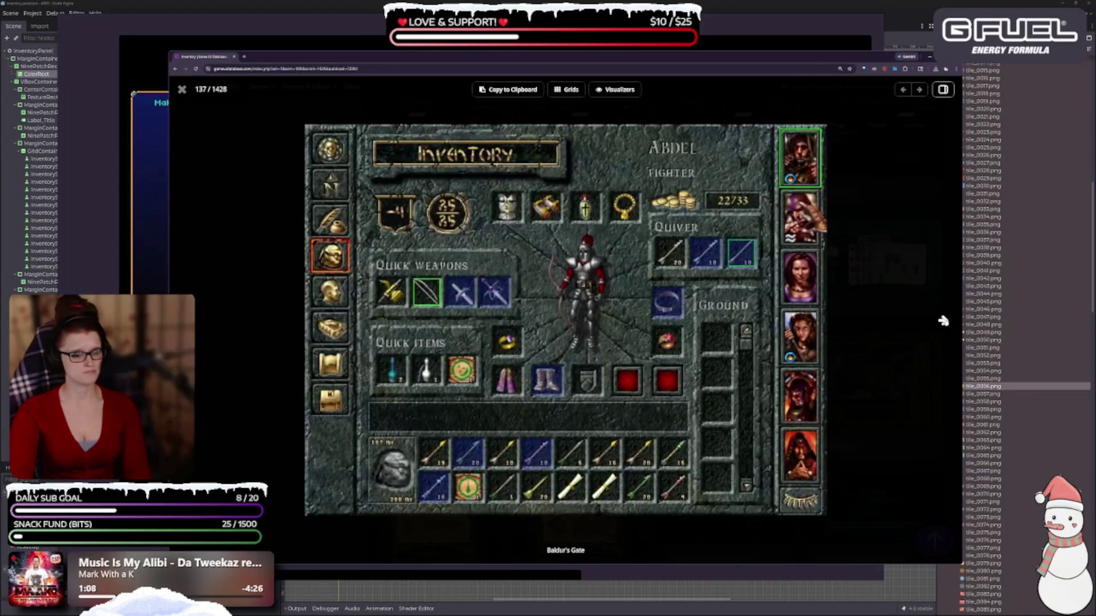
{"action": "left_click", "coordinate": [943, 320]}
{"action": "left_click", "coordinate": [943, 320]}
{"action": "left_click", "coordinate": [943, 320]}
{"action": "left_click", "coordinate": [943, 320]}
Step: Continue through the Batman, Battlefield 4 and Bayonetta screenshots, then close the viewer
{"action": "left_click", "coordinate": [943, 320]}
{"action": "left_click", "coordinate": [943, 320]}
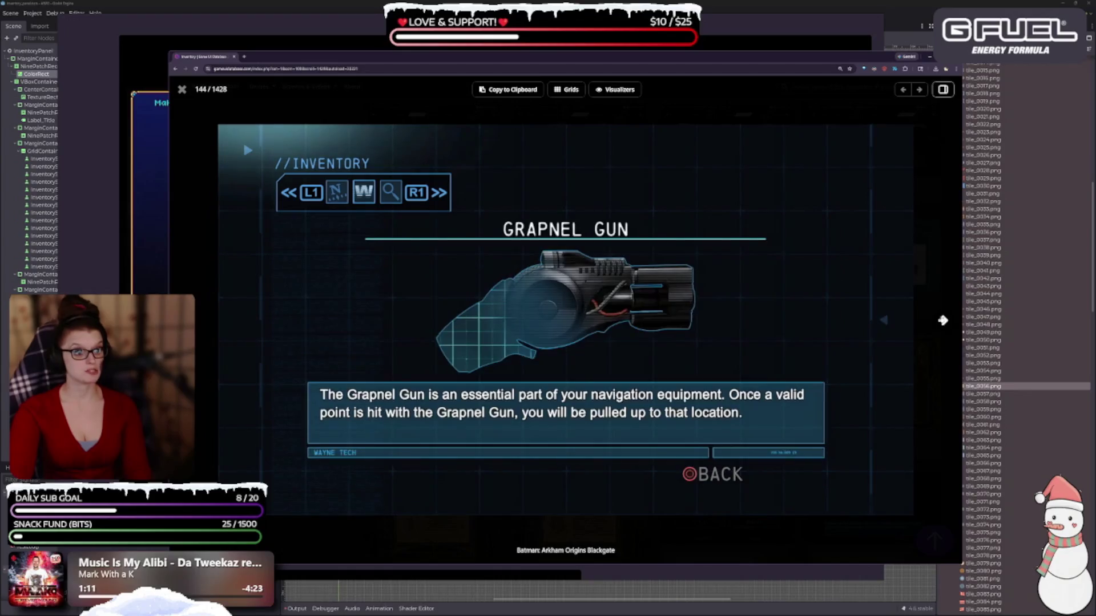
{"action": "left_click", "coordinate": [943, 321]}
{"action": "left_click", "coordinate": [943, 320]}
{"action": "left_click", "coordinate": [943, 320]}
{"action": "left_click", "coordinate": [942, 320]}
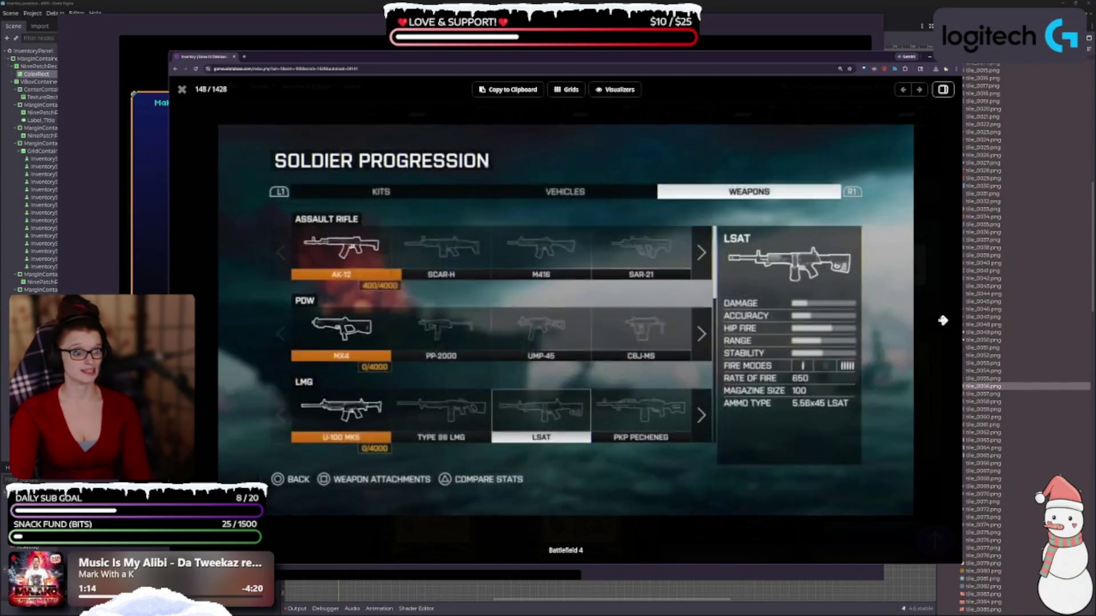
{"action": "left_click", "coordinate": [943, 320]}
{"action": "left_click", "coordinate": [943, 320]}
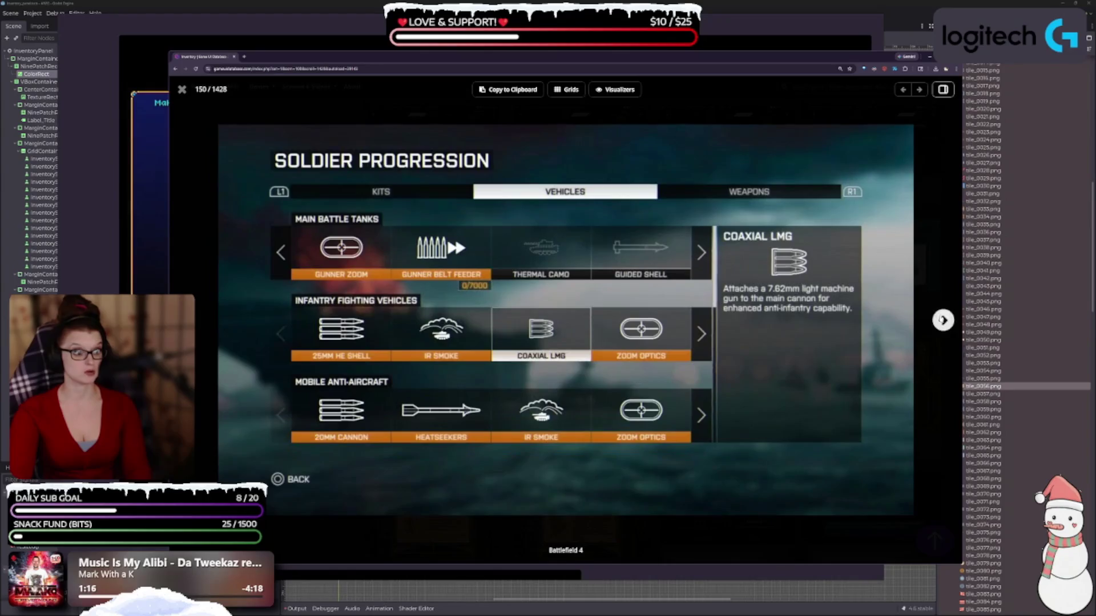
{"action": "left_click", "coordinate": [943, 321]}
{"action": "key", "text": "Escape"}
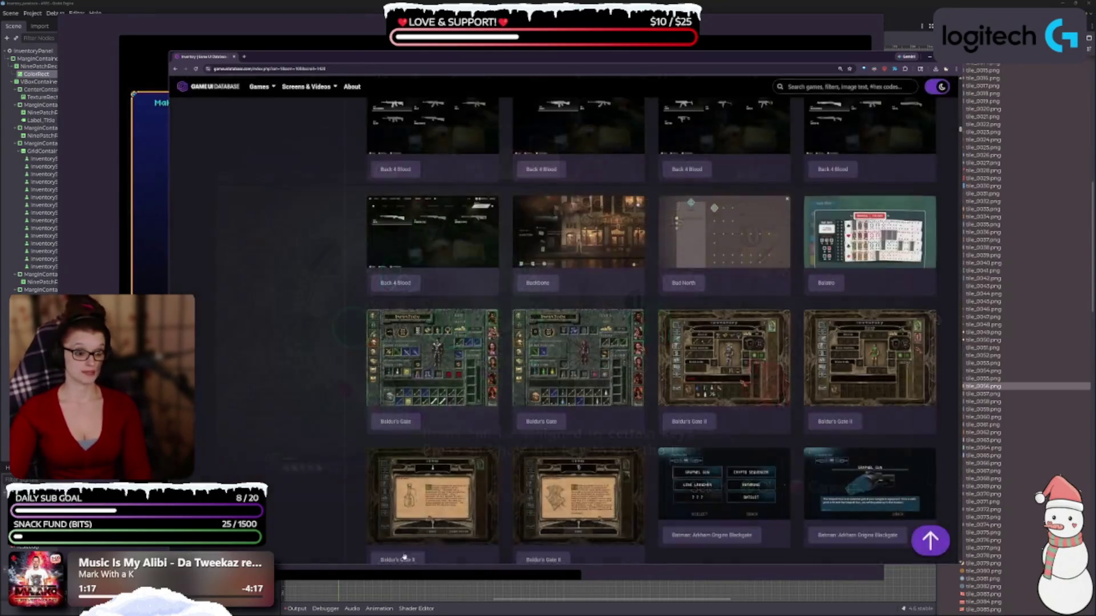
Step: Scroll down to the Bloodstained row and open its inventory screenshot full size
{"action": "scroll", "coordinate": [498, 511], "scroll_direction": "down", "scroll_amount": 3}
{"action": "scroll", "coordinate": [466, 367], "scroll_direction": "down", "scroll_amount": 3}
{"action": "scroll", "coordinate": [465, 367], "scroll_direction": "down", "scroll_amount": 5}
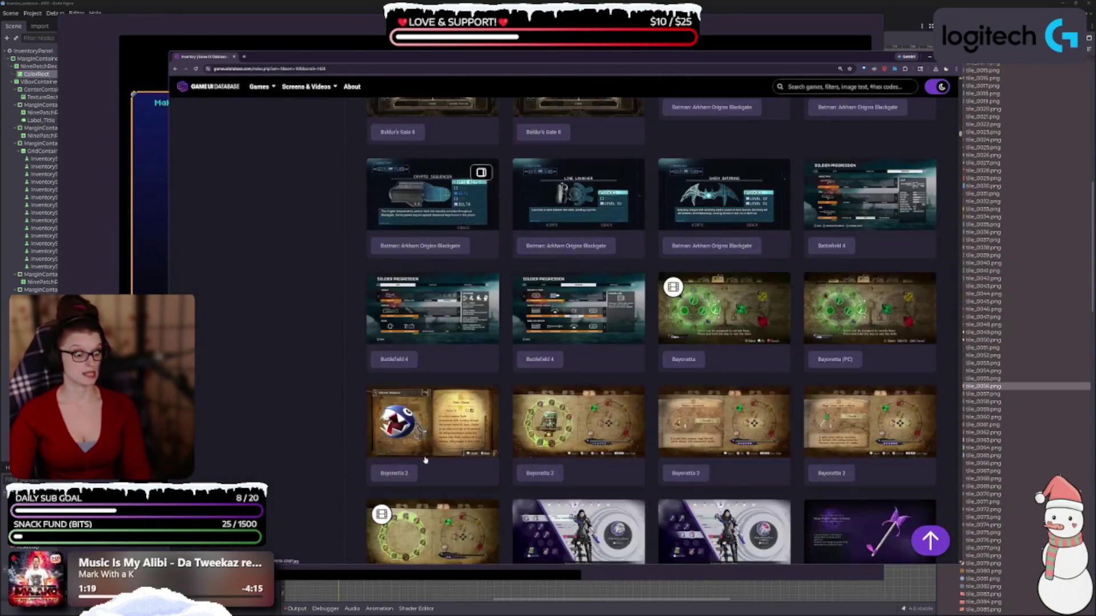
{"action": "scroll", "coordinate": [446, 435], "scroll_direction": "down", "scroll_amount": 3}
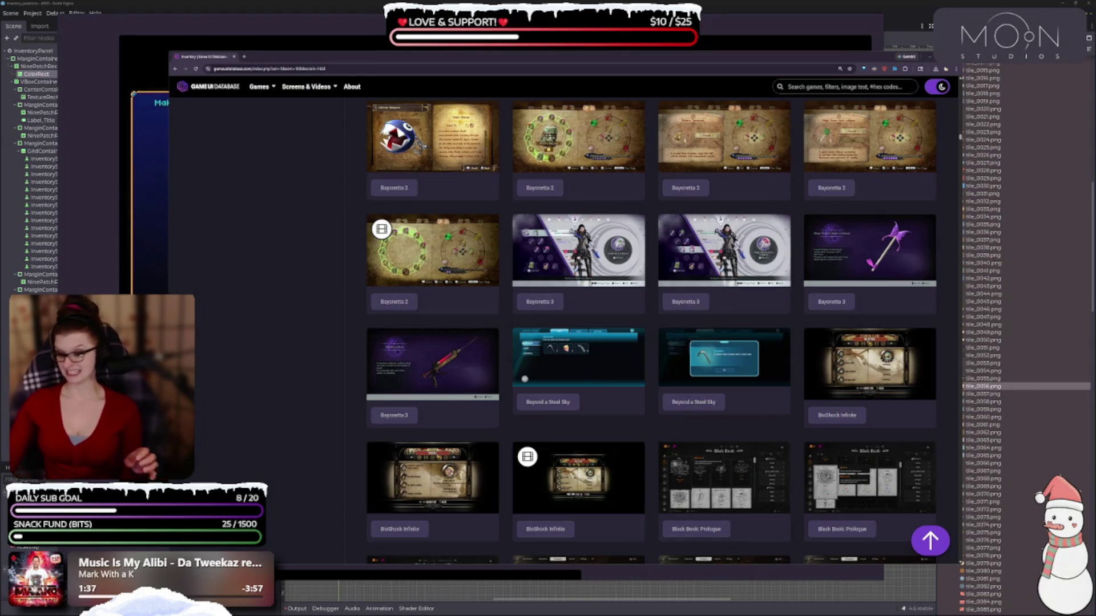
{"action": "scroll", "coordinate": [666, 323], "scroll_direction": "down", "scroll_amount": 3}
{"action": "scroll", "coordinate": [666, 324], "scroll_direction": "down", "scroll_amount": 3}
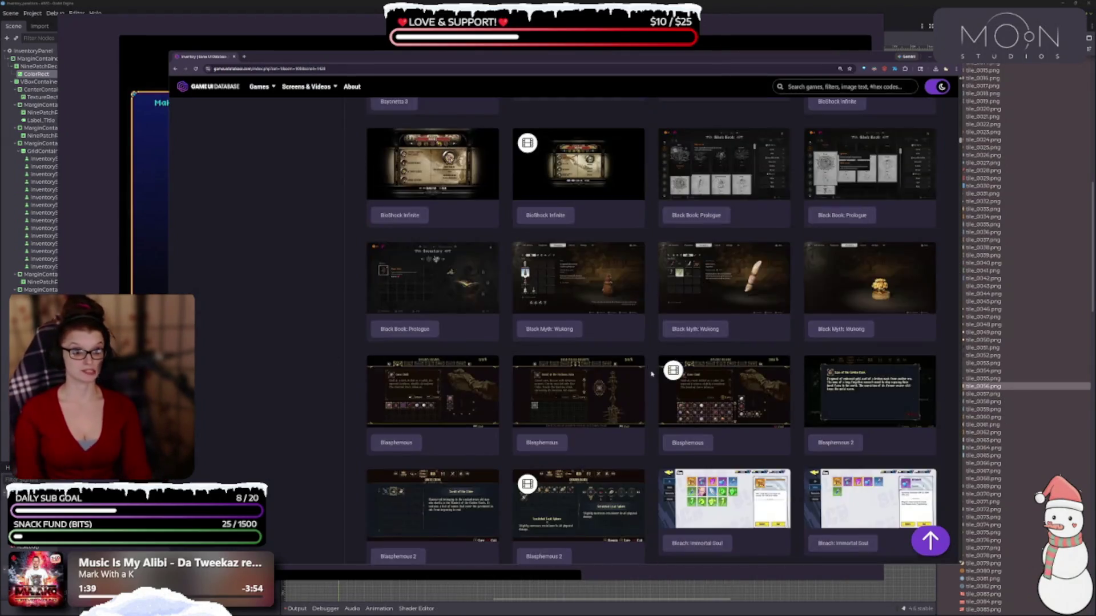
{"action": "scroll", "coordinate": [568, 260], "scroll_direction": "down", "scroll_amount": 3}
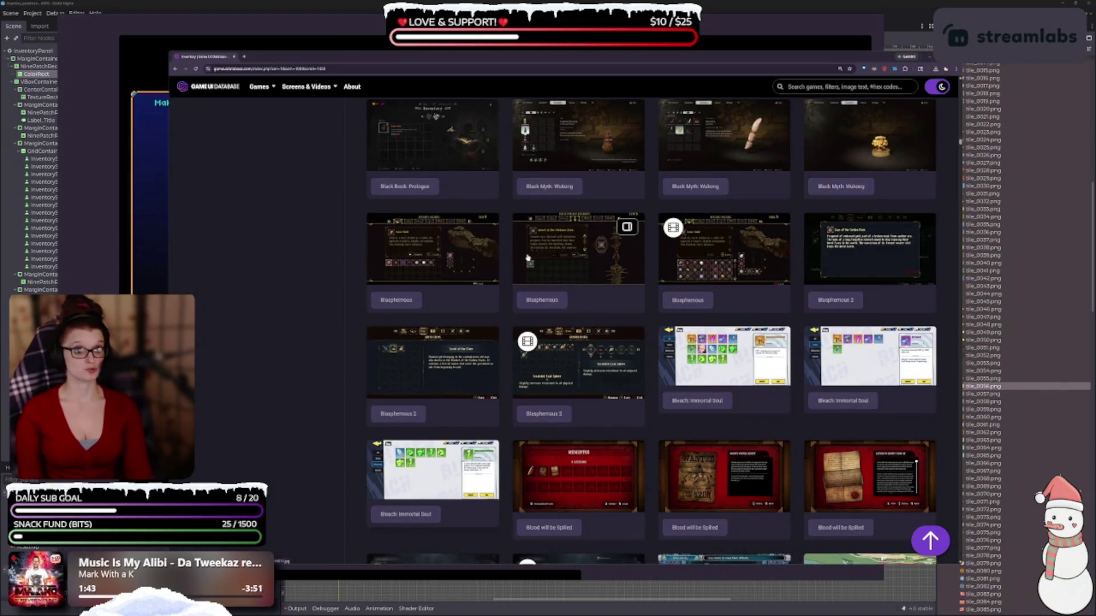
{"action": "scroll", "coordinate": [528, 258], "scroll_direction": "down", "scroll_amount": 2}
{"action": "scroll", "coordinate": [662, 353], "scroll_direction": "down", "scroll_amount": 2}
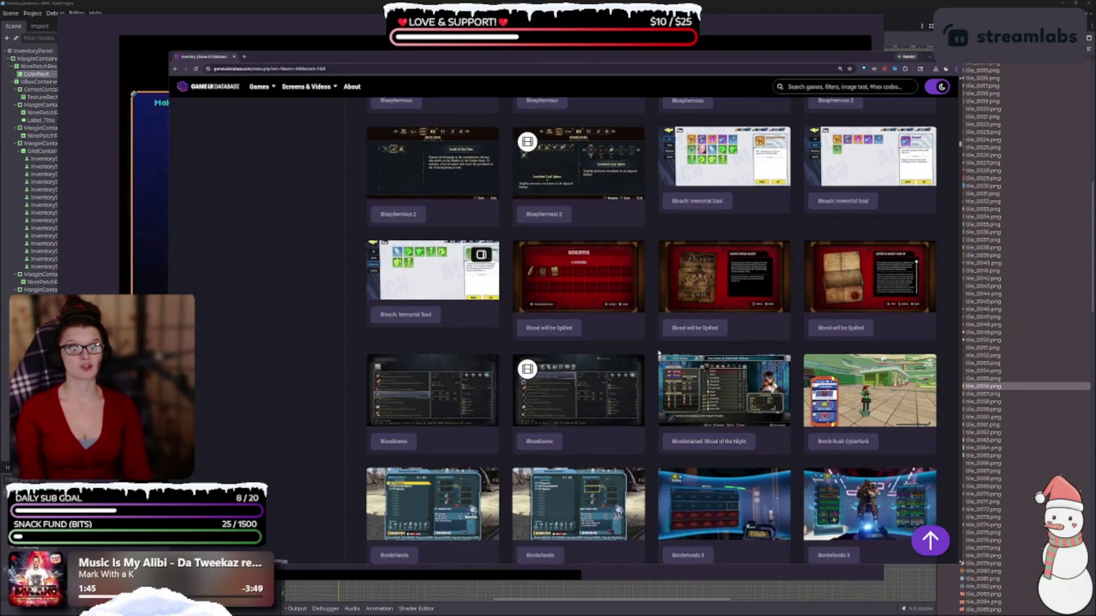
{"action": "scroll", "coordinate": [662, 352], "scroll_direction": "down", "scroll_amount": 2}
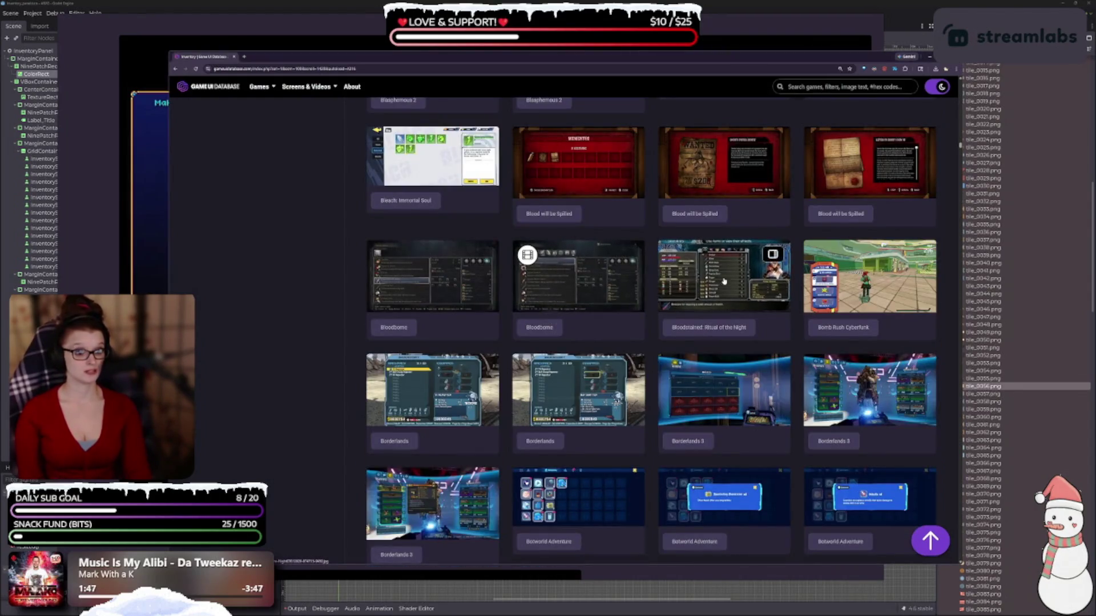
{"action": "left_click", "coordinate": [723, 281]}
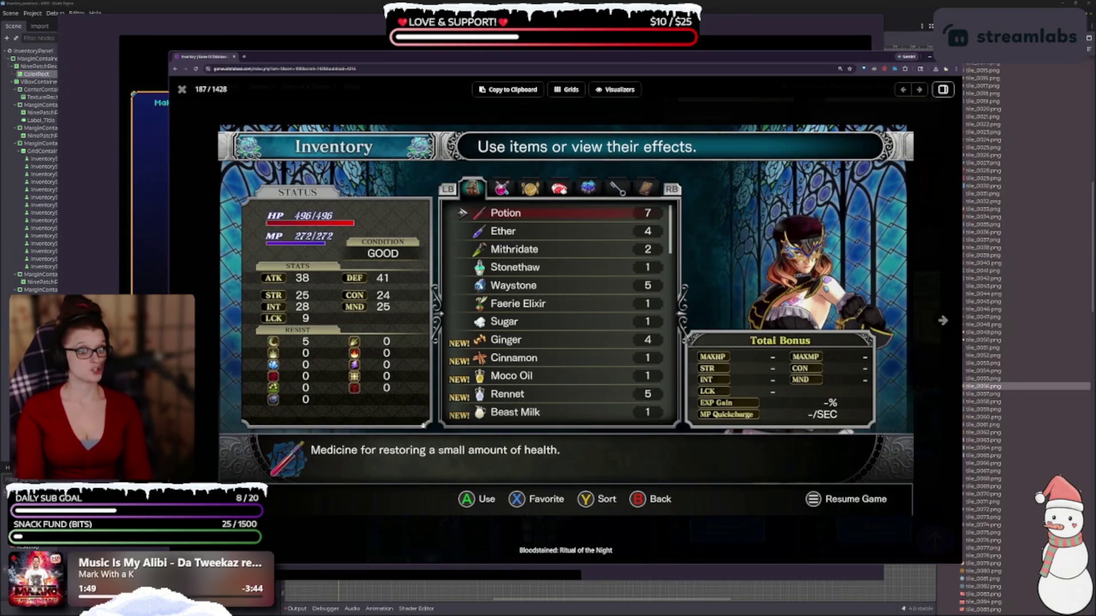
Step: Step through the Bomb Rush Cyberfunk and Borderlands screenshots up to Borderlands 3
{"action": "left_click", "coordinate": [943, 321]}
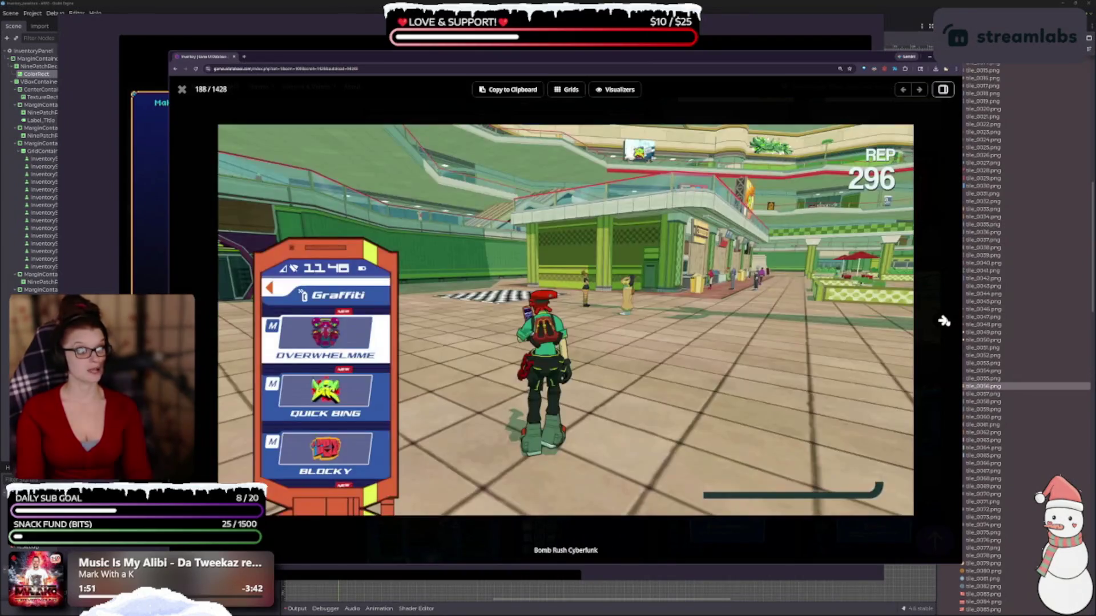
{"action": "left_click", "coordinate": [943, 322]}
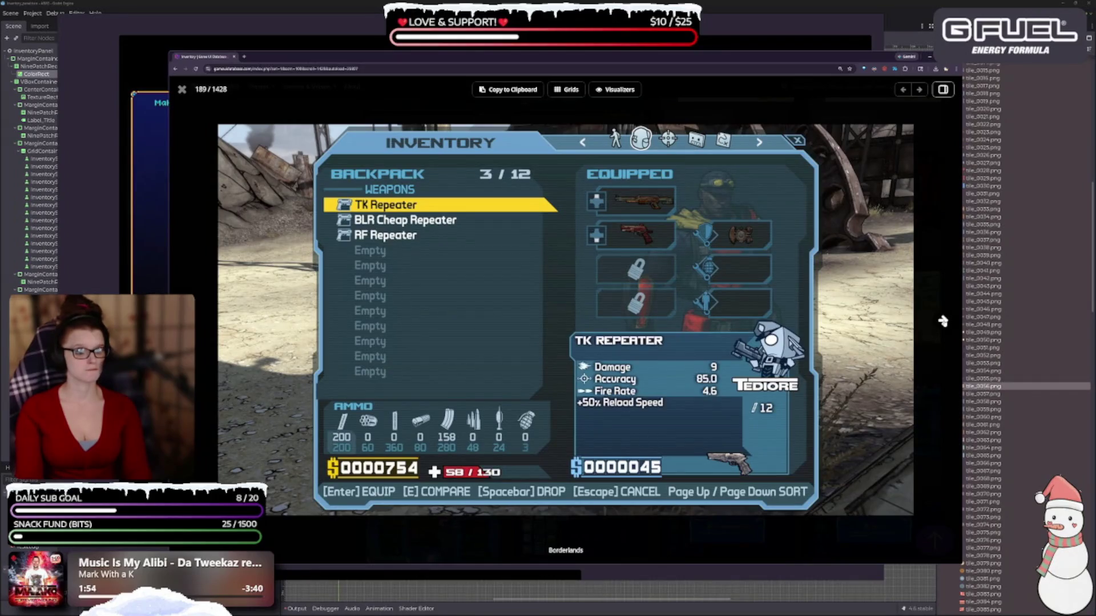
{"action": "left_click", "coordinate": [943, 321]}
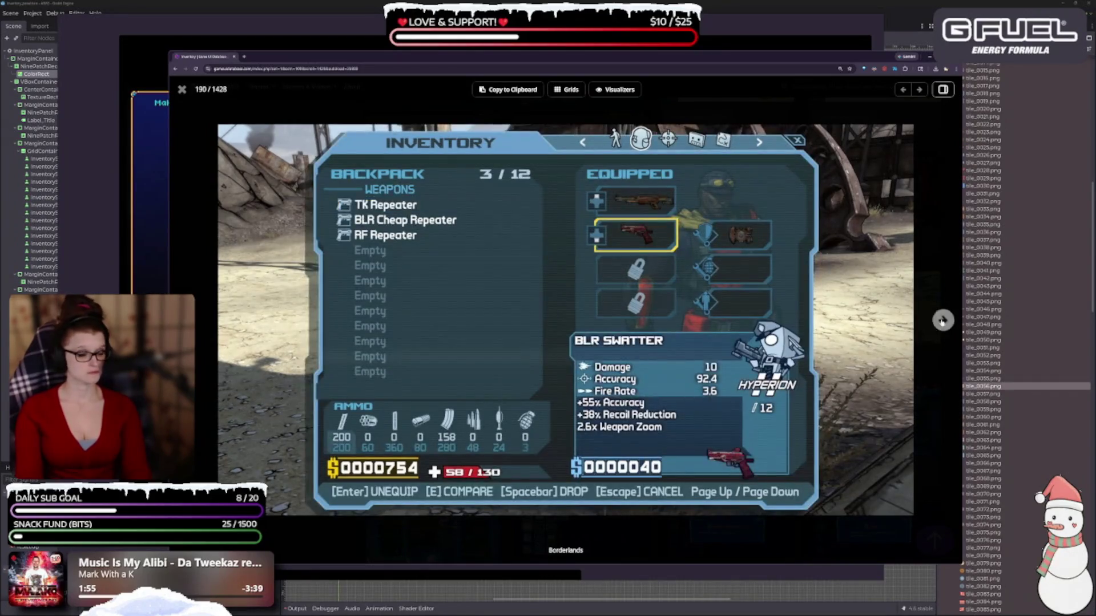
{"action": "left_click", "coordinate": [943, 321]}
{"action": "left_click", "coordinate": [943, 321]}
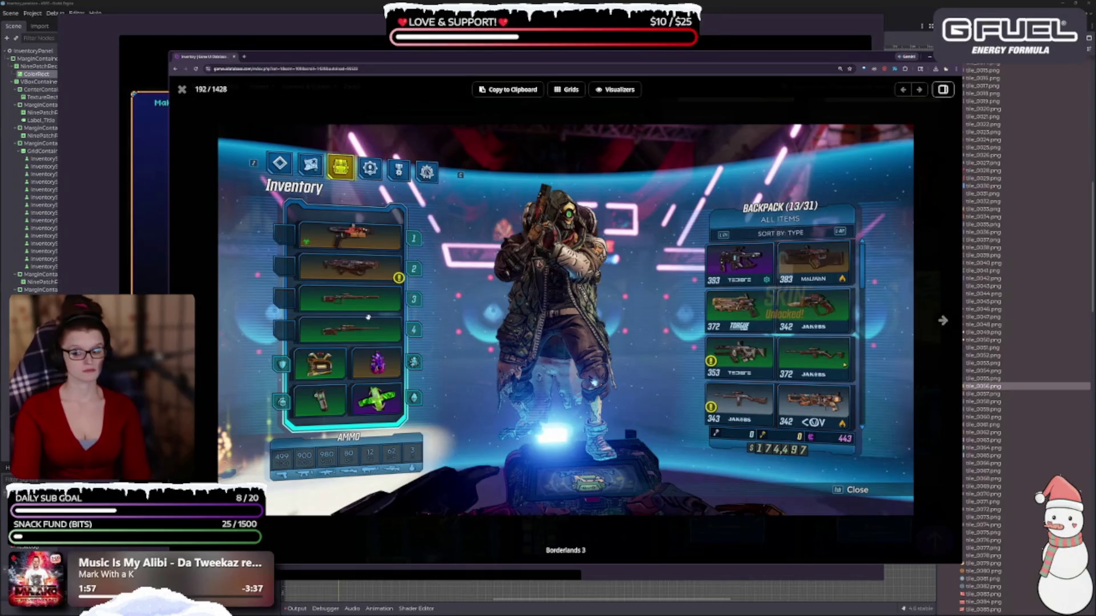
{"action": "key", "text": "Escape"}
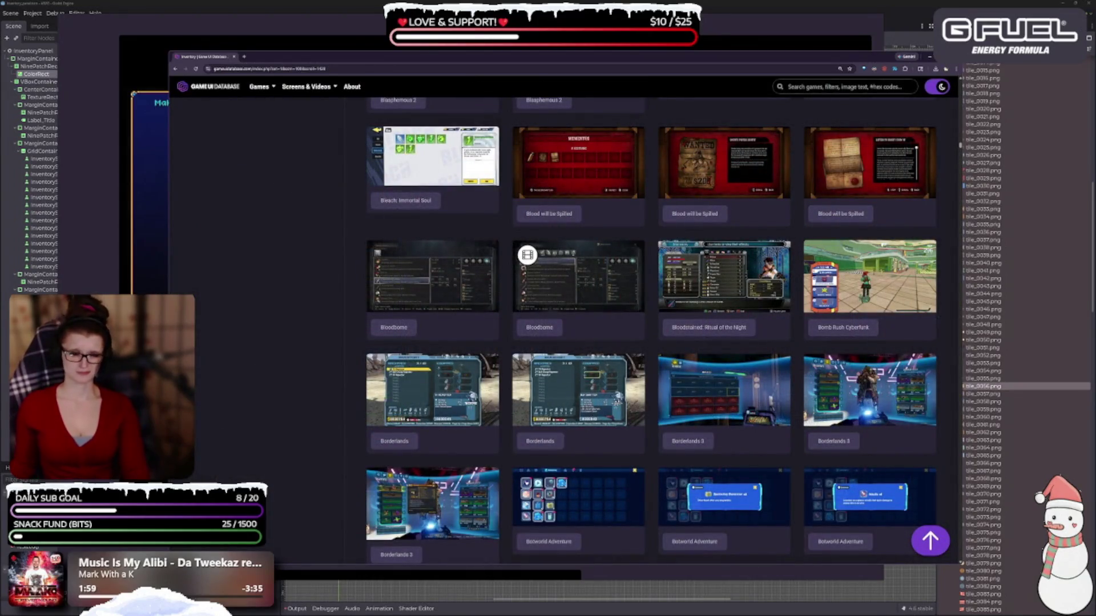
Step: Glance at a Bravely Default screenshot, then minimise the browser to reveal the Quest Window reference
{"action": "scroll", "coordinate": [460, 443], "scroll_direction": "down", "scroll_amount": 3}
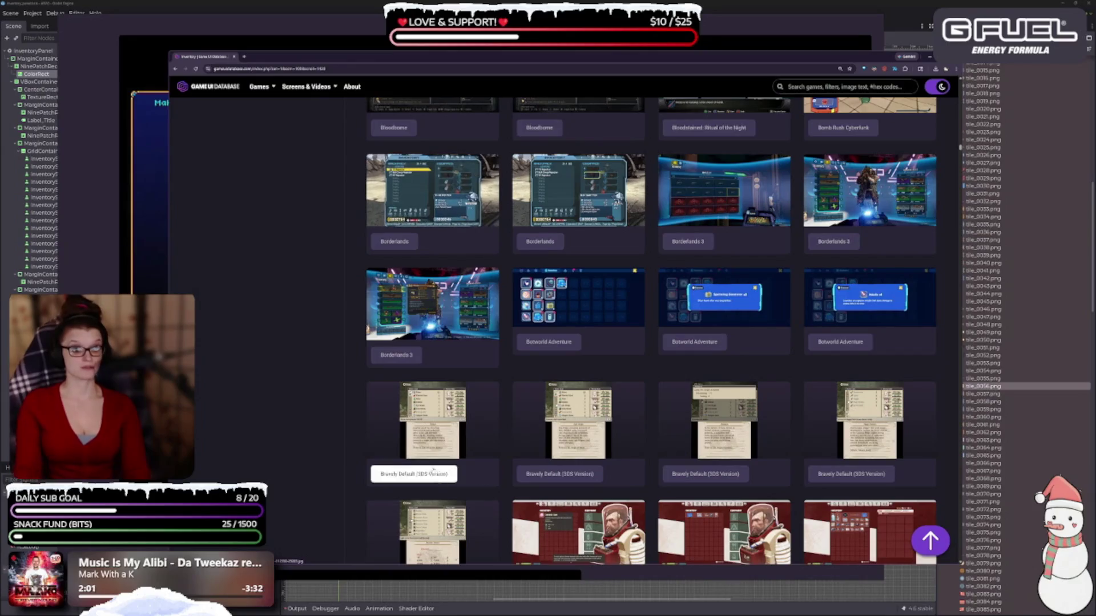
{"action": "left_click", "coordinate": [478, 440]}
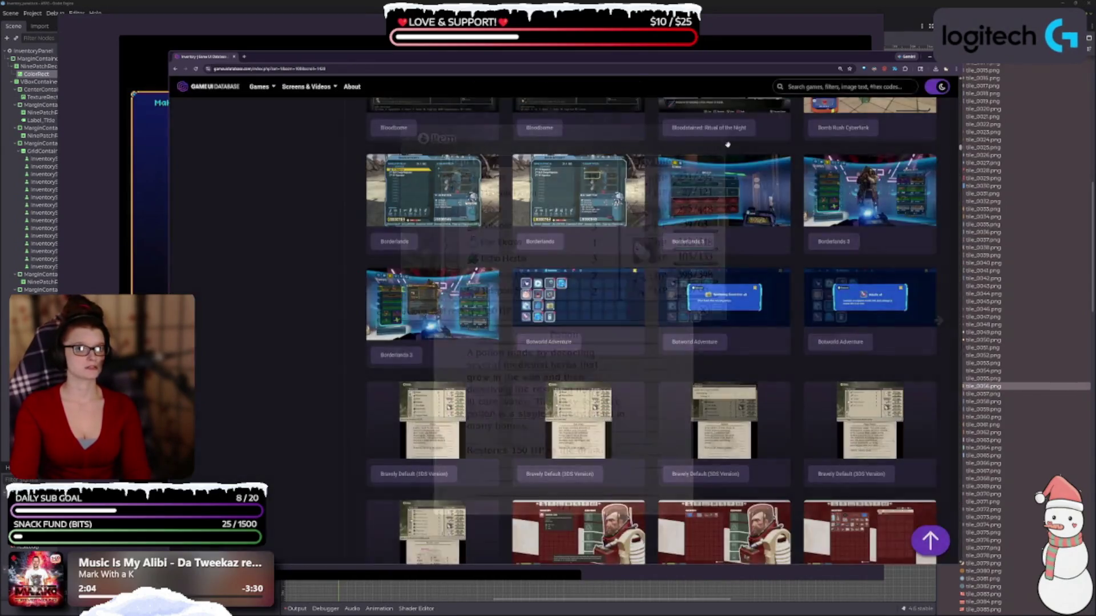
{"action": "key", "text": "Escape"}
{"action": "left_click", "coordinate": [929, 57]}
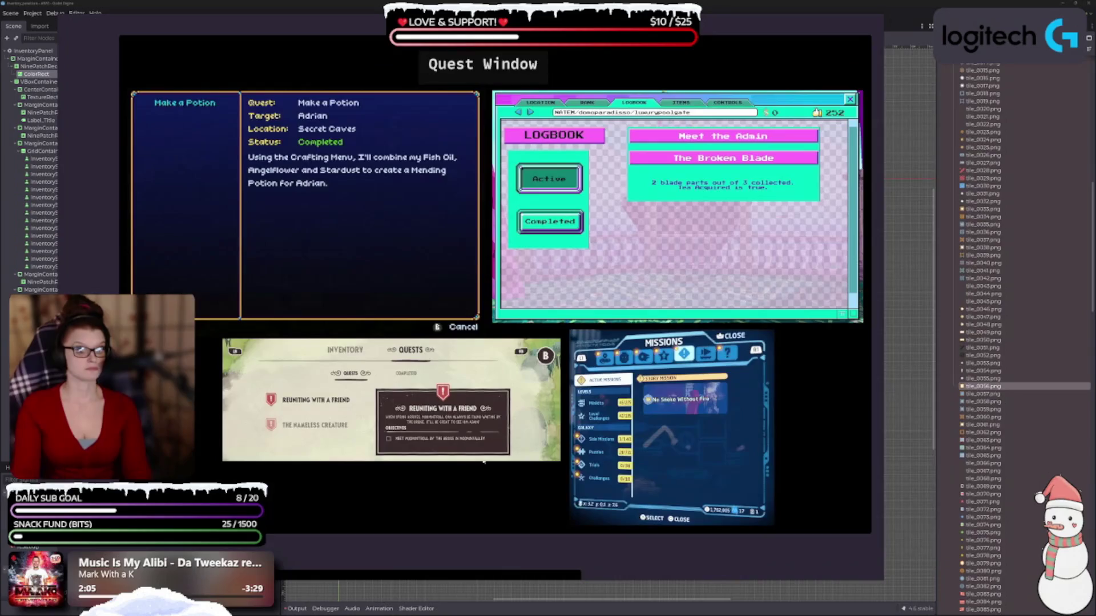
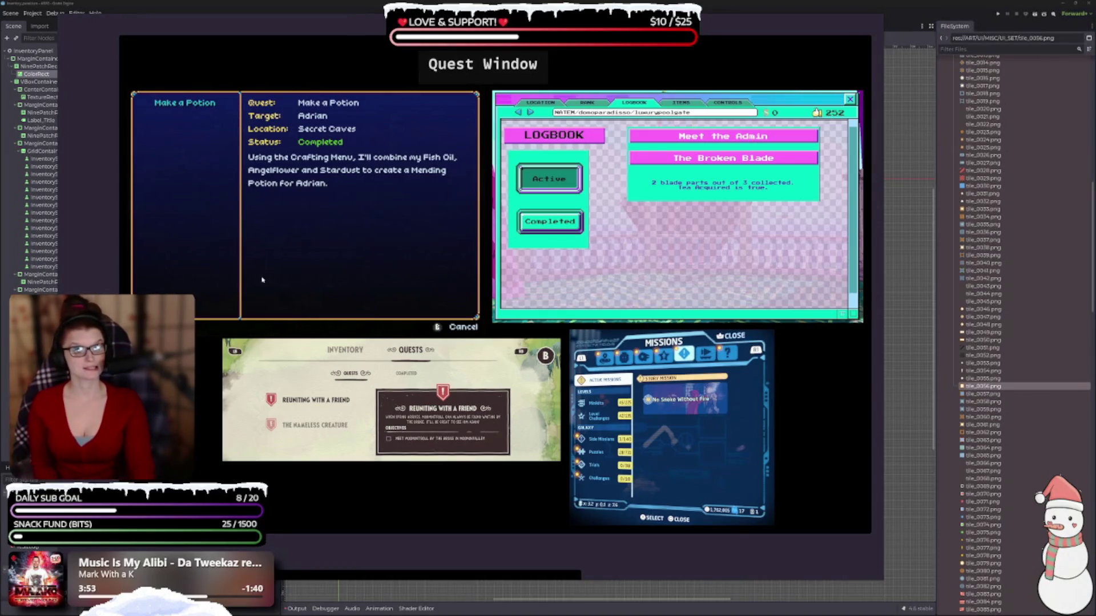
Step: Pan the reference board to bring the Simplified Window Layout screenshot into view
{"action": "scroll", "coordinate": [386, 414], "scroll_direction": "down", "scroll_amount": 4}
{"action": "scroll", "coordinate": [386, 414], "scroll_direction": "down", "scroll_amount": 2}
{"action": "scroll", "coordinate": [388, 399], "scroll_direction": "up", "scroll_amount": 5}
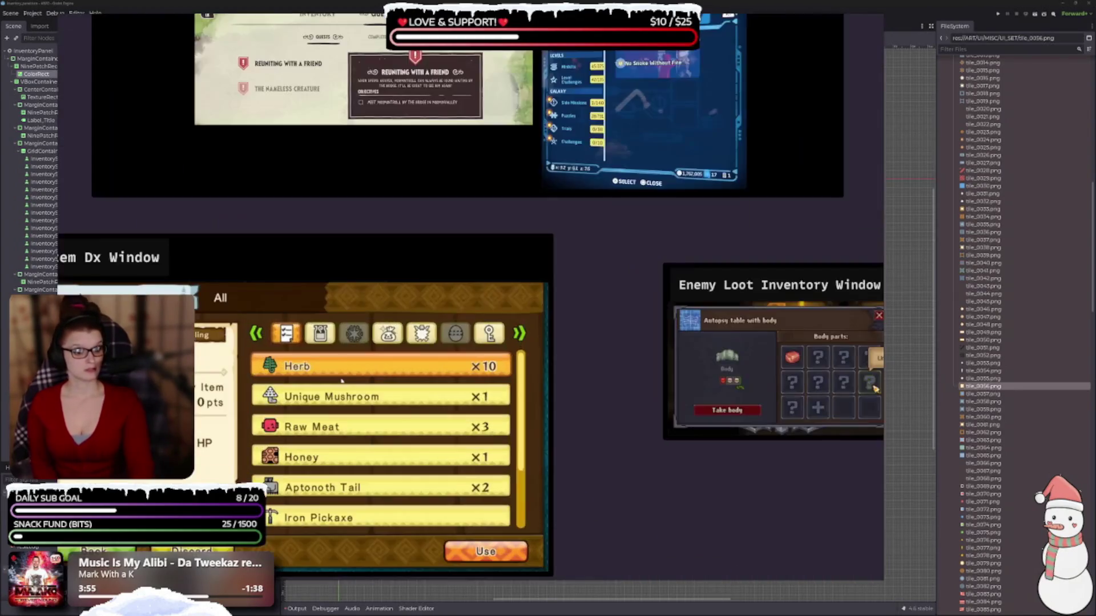
{"action": "scroll", "coordinate": [388, 397], "scroll_direction": "down", "scroll_amount": 4}
{"action": "scroll", "coordinate": [354, 433], "scroll_direction": "up", "scroll_amount": 4}
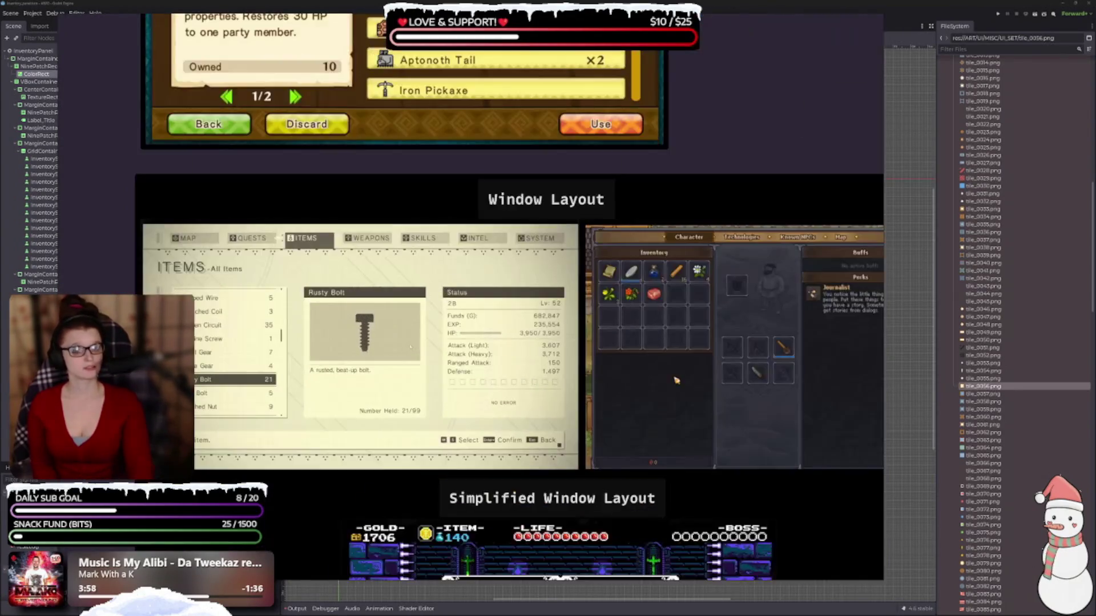
{"action": "left_click_drag", "start_coordinate": [675, 380], "coordinate": [592, 204]}
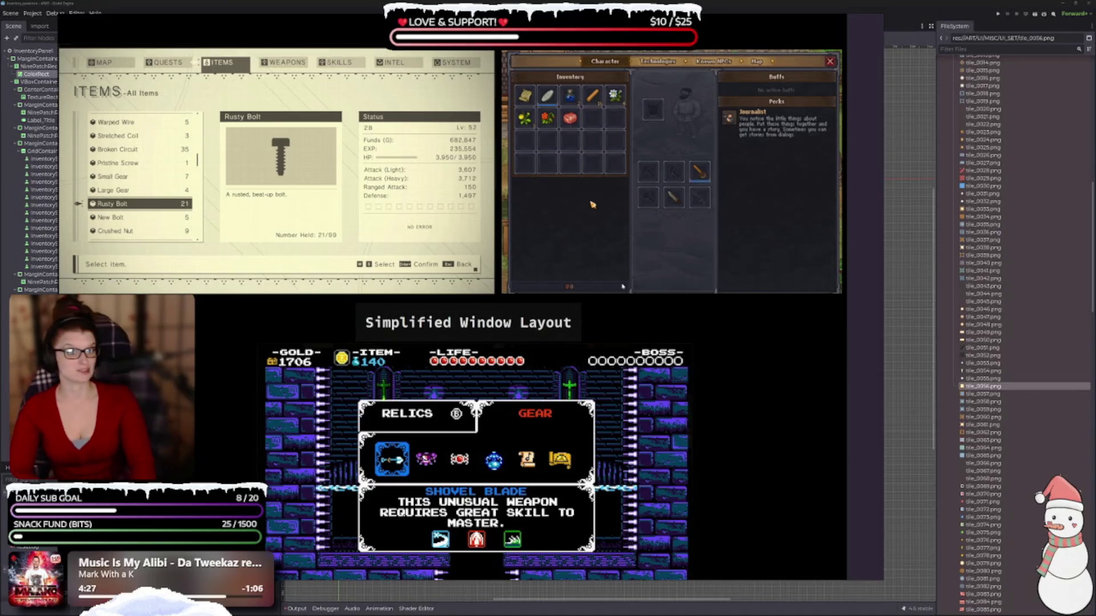
Step: Narrow the reference board from its right edge so the Godot 2D grid shows beside it
{"action": "scroll", "coordinate": [494, 311], "scroll_direction": "down", "scroll_amount": 1}
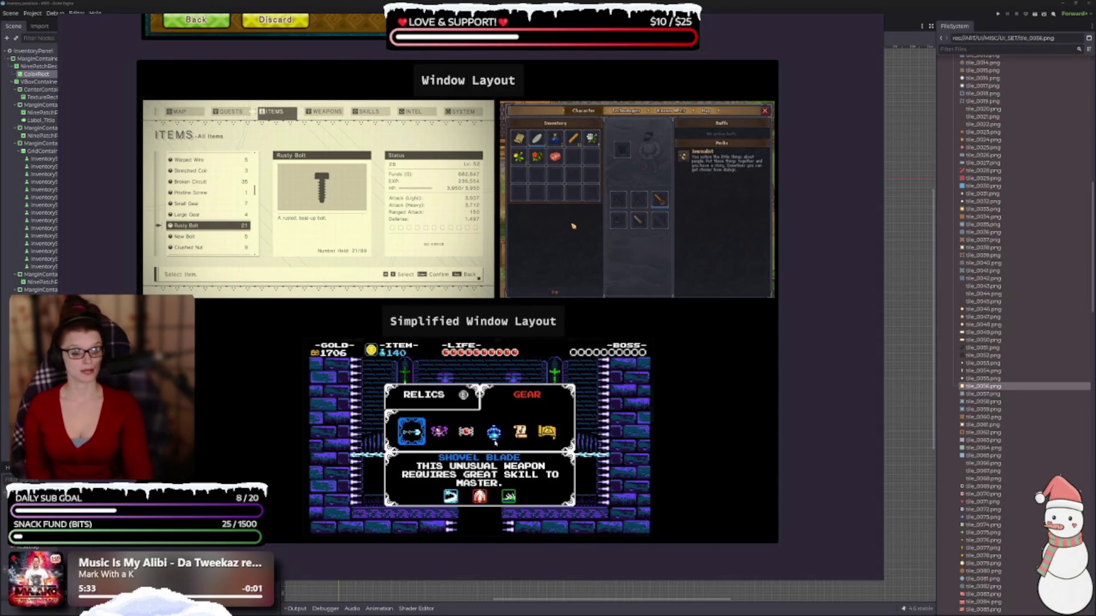
{"action": "scroll", "coordinate": [461, 404], "scroll_direction": "up", "scroll_amount": 2}
{"action": "scroll", "coordinate": [594, 441], "scroll_direction": "down", "scroll_amount": 5}
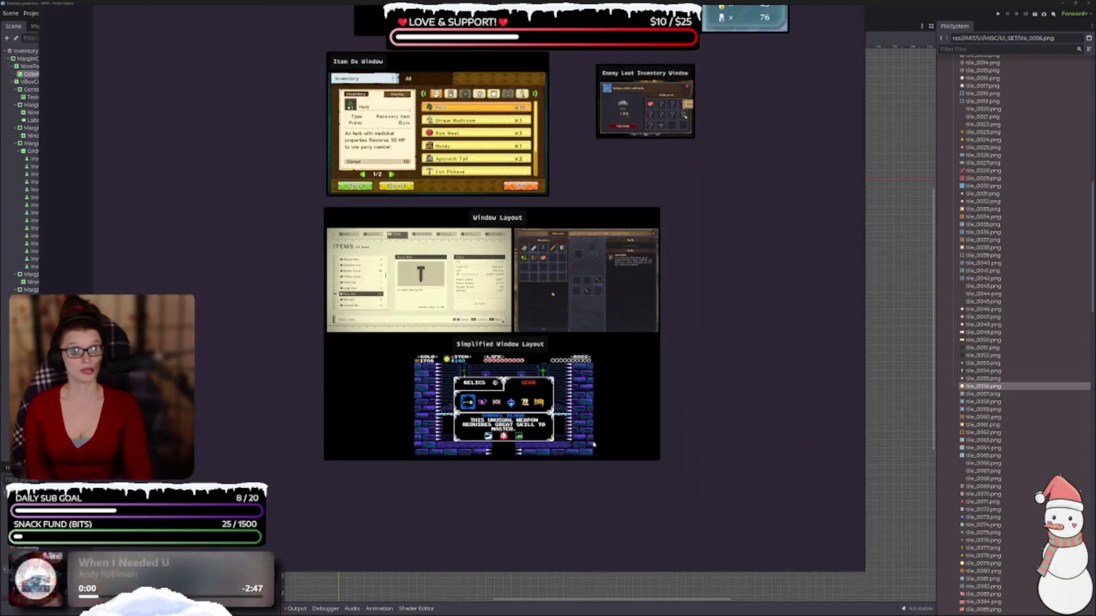
{"action": "scroll", "coordinate": [487, 375], "scroll_direction": "up", "scroll_amount": 3}
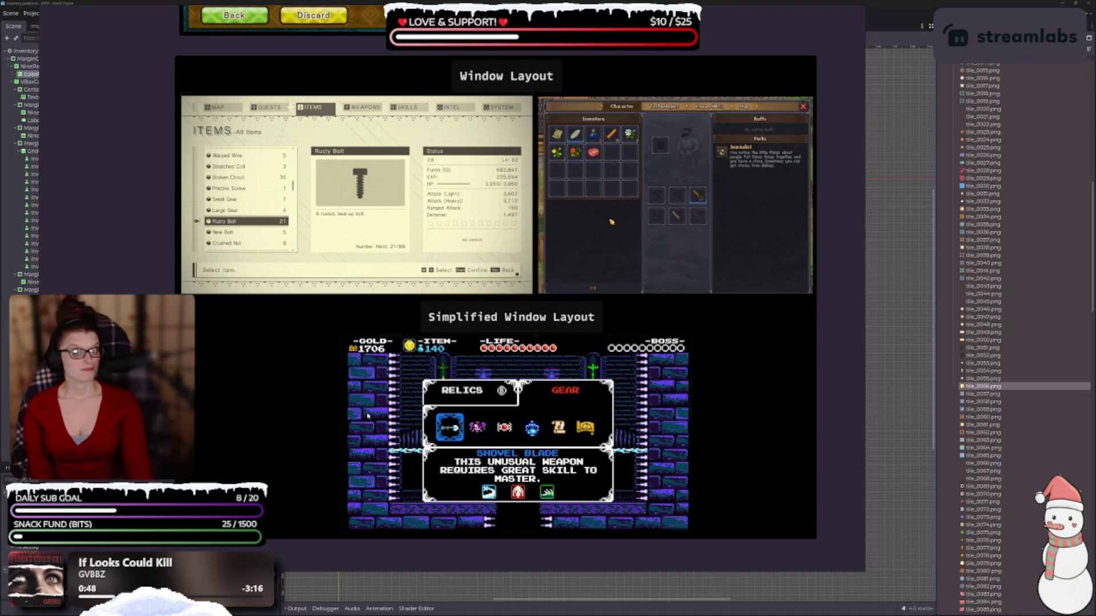
{"action": "scroll", "coordinate": [374, 381], "scroll_direction": "right", "scroll_amount": 5}
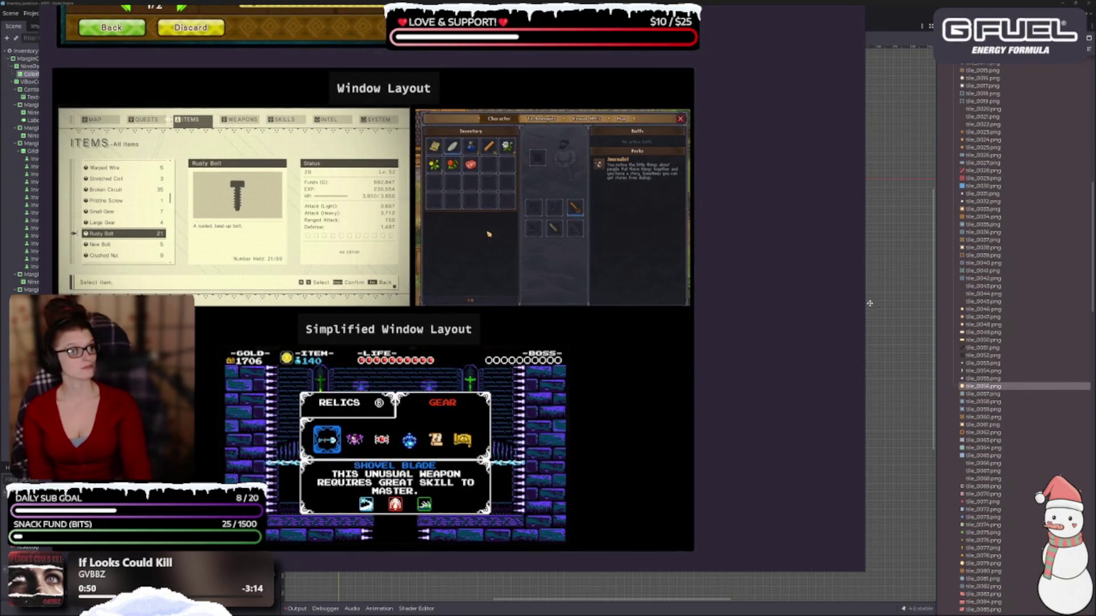
{"action": "left_click_drag", "start_coordinate": [865, 303], "coordinate": [704, 303]}
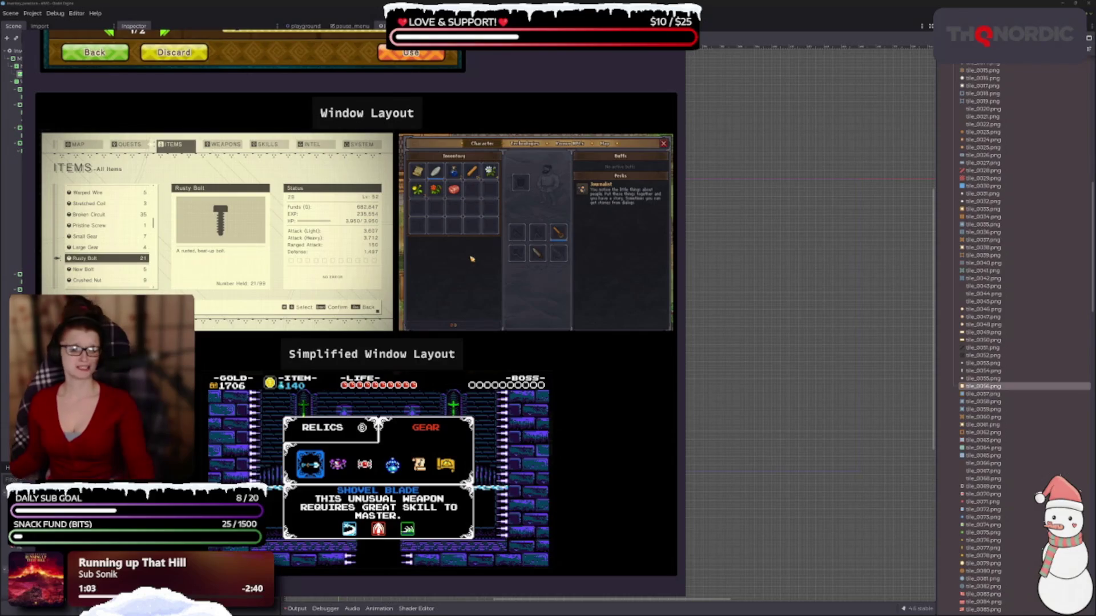
{"action": "scroll", "coordinate": [435, 489], "scroll_direction": "up", "scroll_amount": 5}
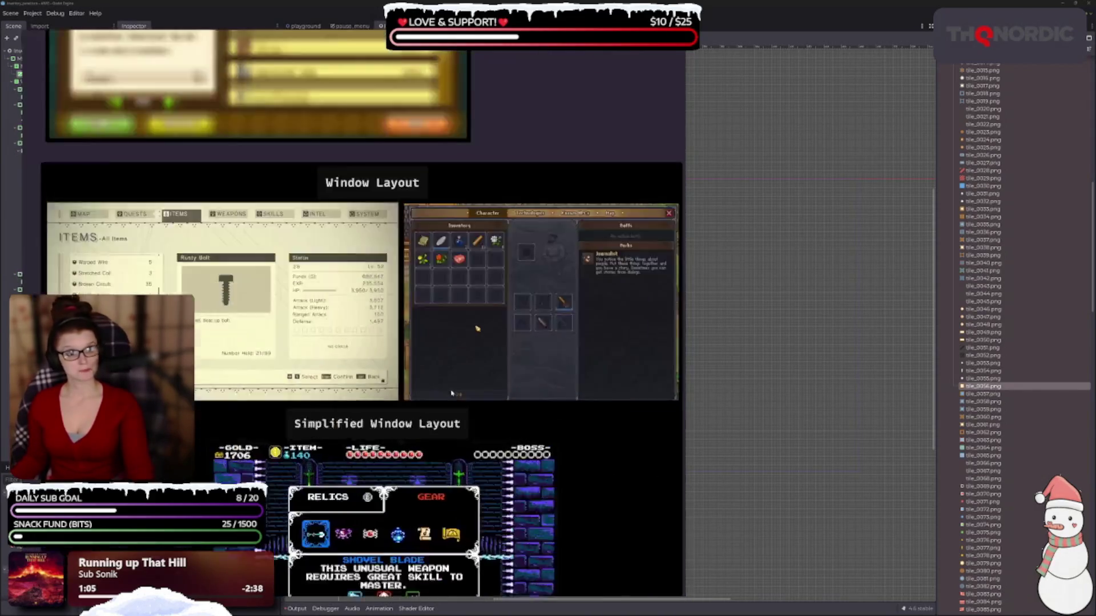
{"action": "scroll", "coordinate": [435, 488], "scroll_direction": "up", "scroll_amount": 2}
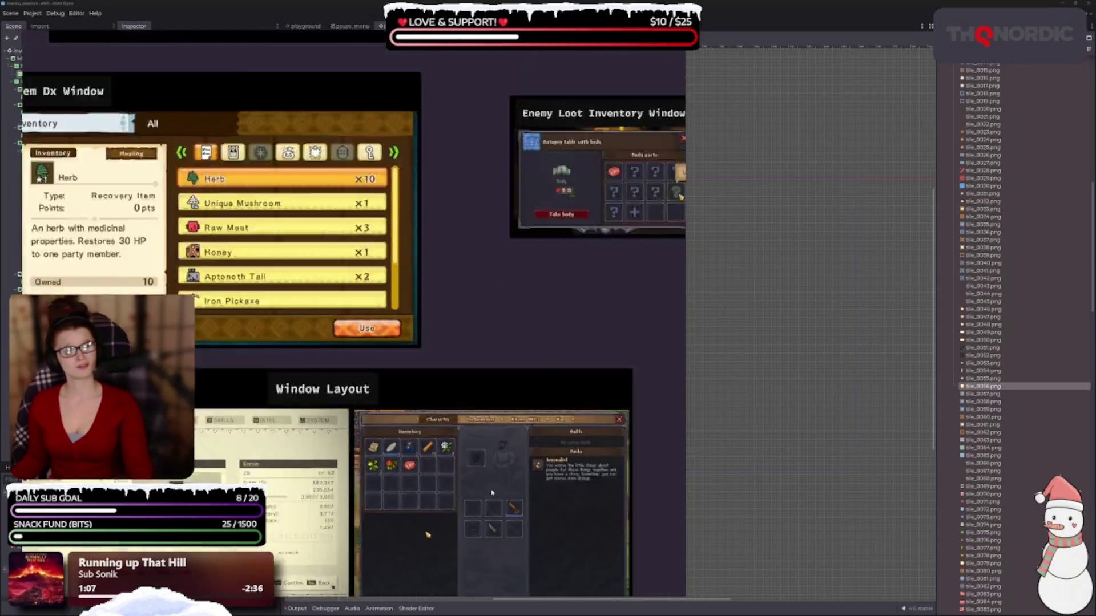
{"action": "scroll", "coordinate": [457, 488], "scroll_direction": "down", "scroll_amount": 5}
{"action": "left_click_drag", "start_coordinate": [495, 486], "coordinate": [451, 464]}
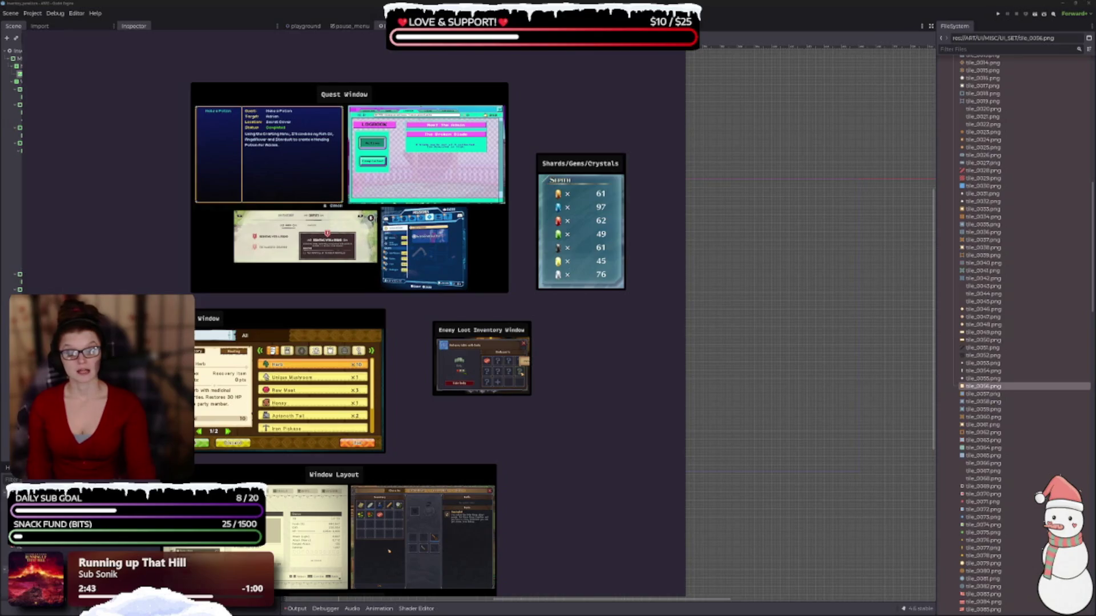
{"action": "scroll", "coordinate": [503, 410], "scroll_direction": "down", "scroll_amount": 4}
{"action": "scroll", "coordinate": [531, 451], "scroll_direction": "up", "scroll_amount": 8}
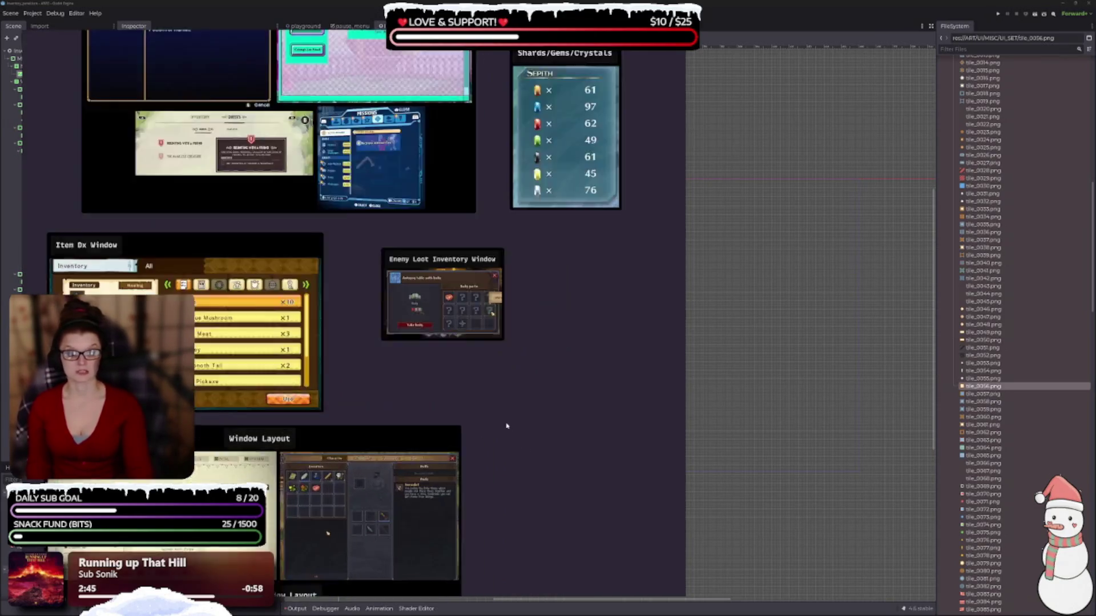
{"action": "scroll", "coordinate": [362, 475], "scroll_direction": "up", "scroll_amount": 5}
{"action": "scroll", "coordinate": [363, 475], "scroll_direction": "left", "scroll_amount": 2}
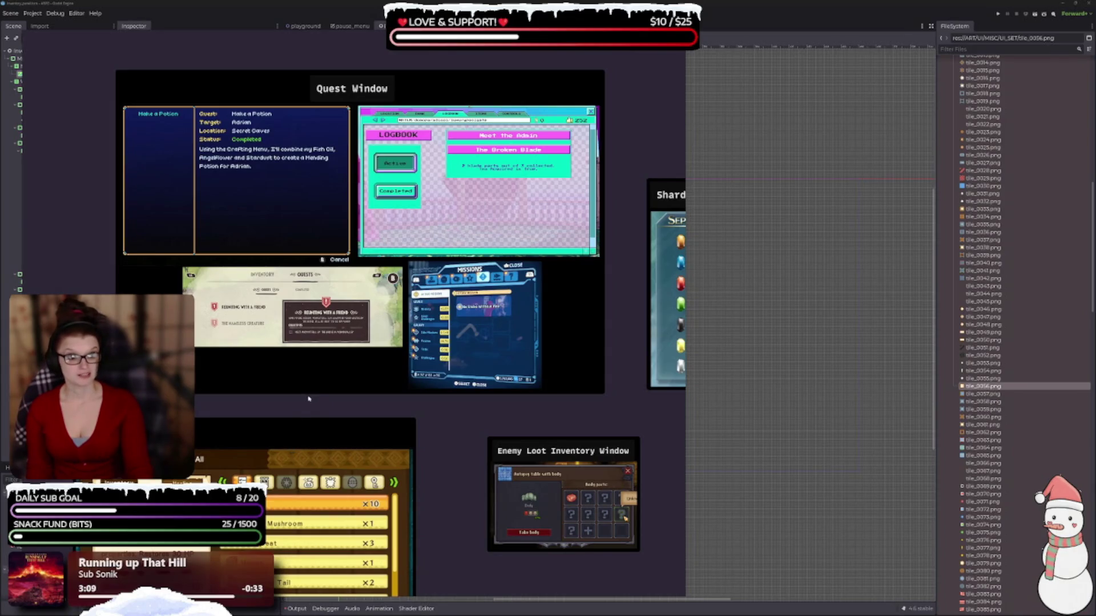
{"action": "scroll", "coordinate": [357, 408], "scroll_direction": "up", "scroll_amount": 3}
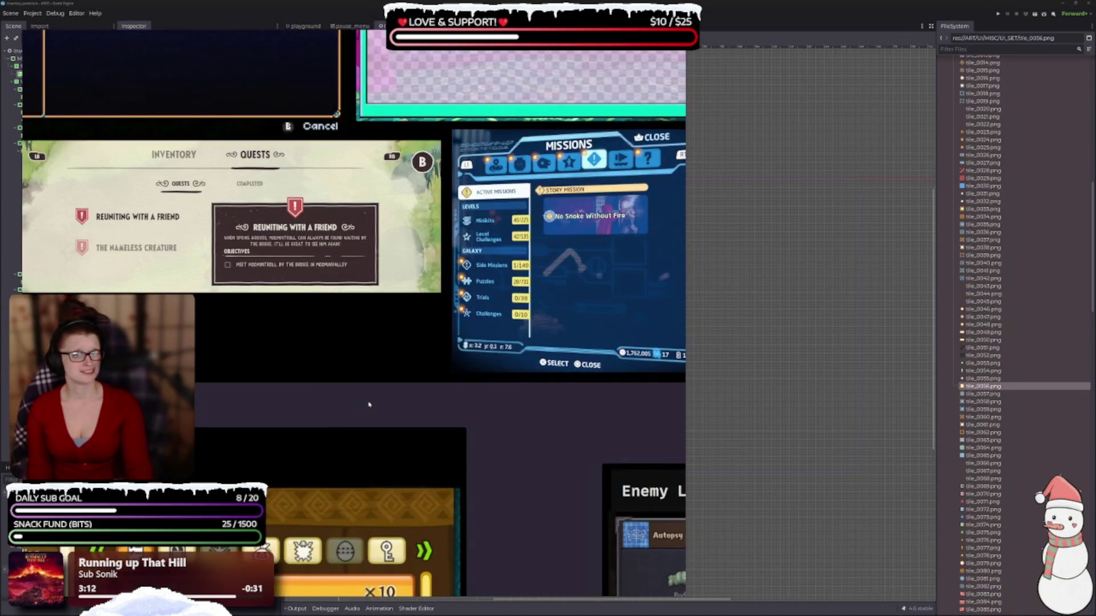
{"action": "left_click_drag", "start_coordinate": [466, 417], "coordinate": [257, 407]}
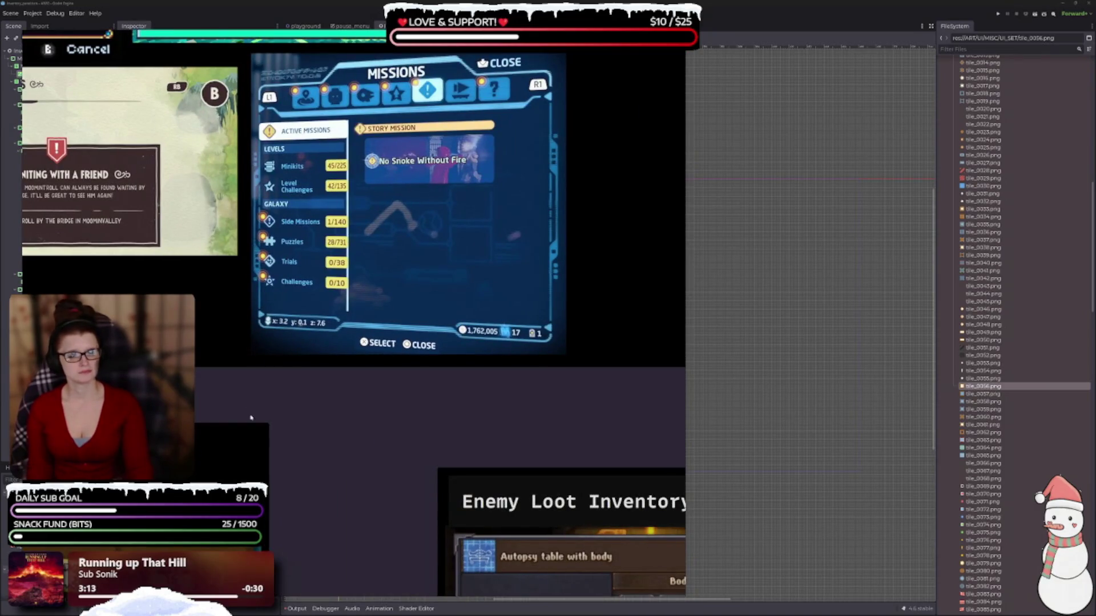
{"action": "scroll", "coordinate": [252, 415], "scroll_direction": "down", "scroll_amount": 5}
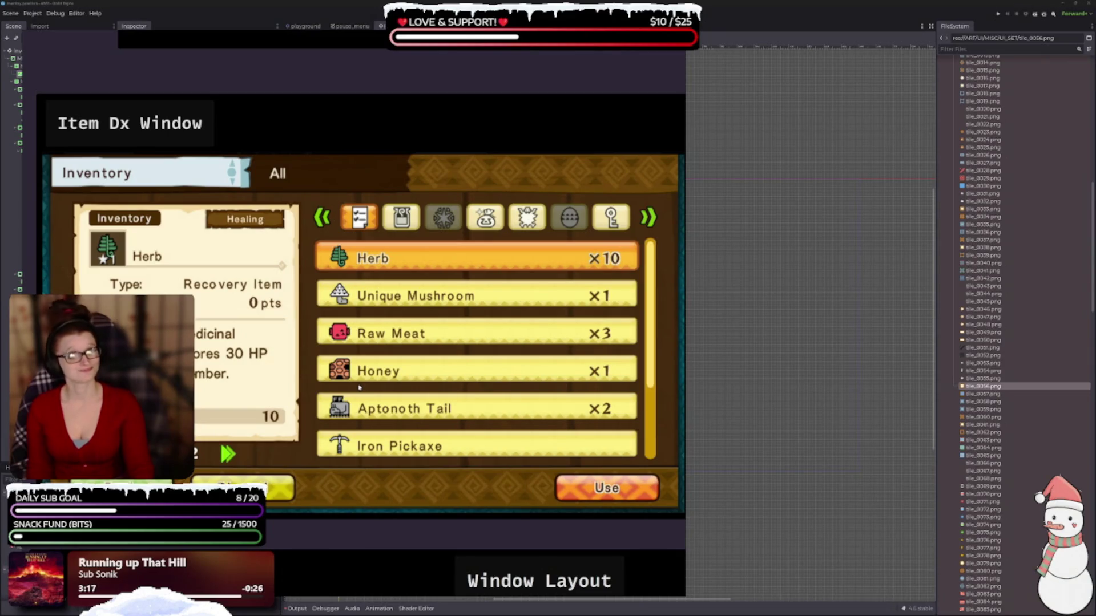
{"action": "scroll", "coordinate": [359, 388], "scroll_direction": "up", "scroll_amount": 5}
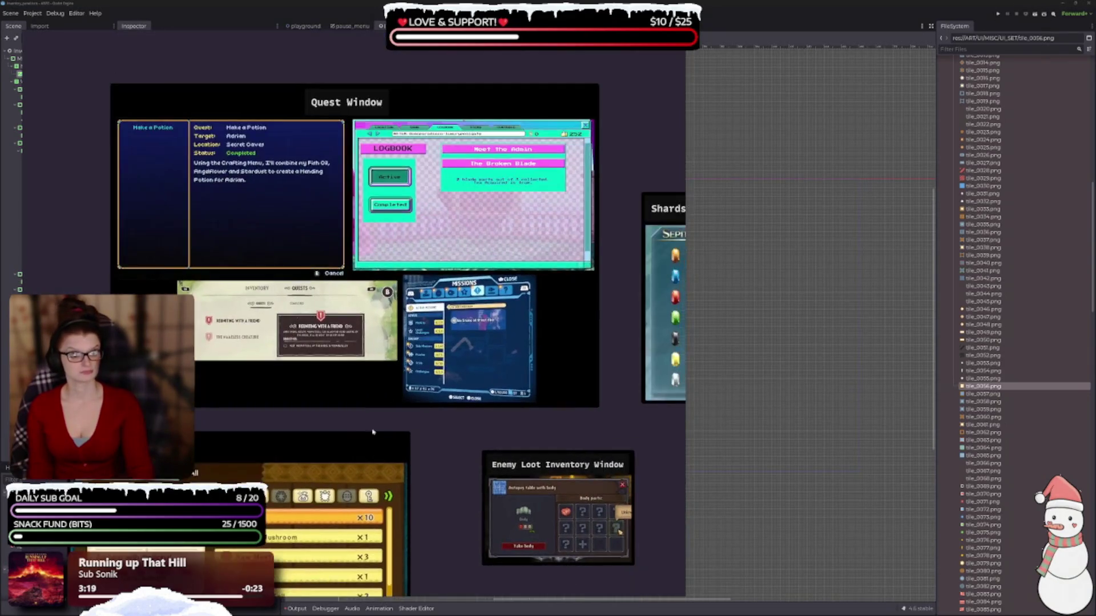
{"action": "scroll", "coordinate": [375, 460], "scroll_direction": "up", "scroll_amount": 3}
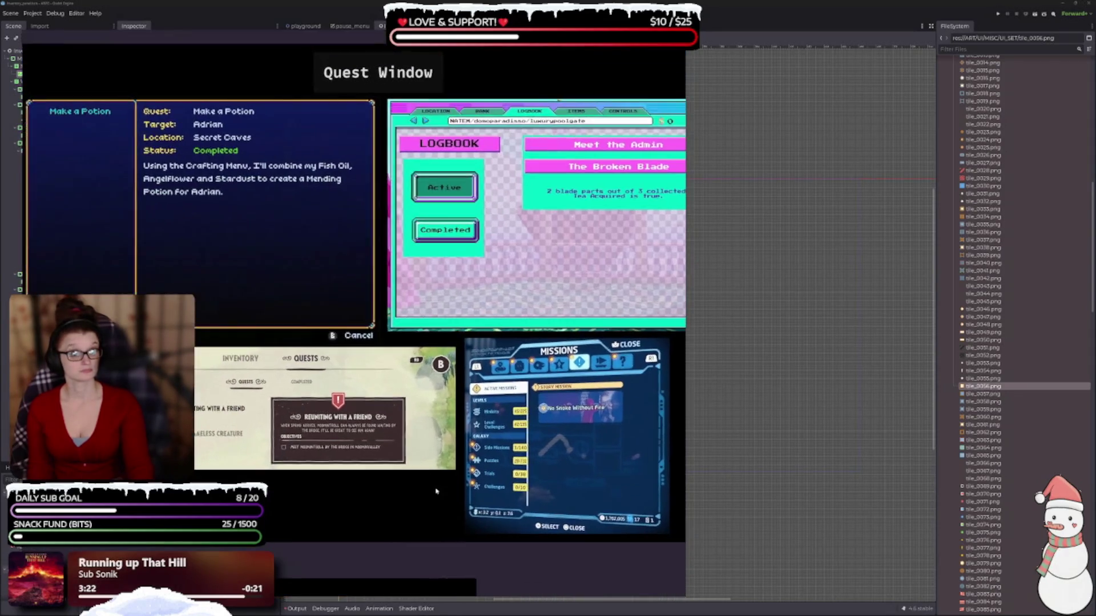
{"action": "left_click_drag", "start_coordinate": [436, 491], "coordinate": [412, 470]}
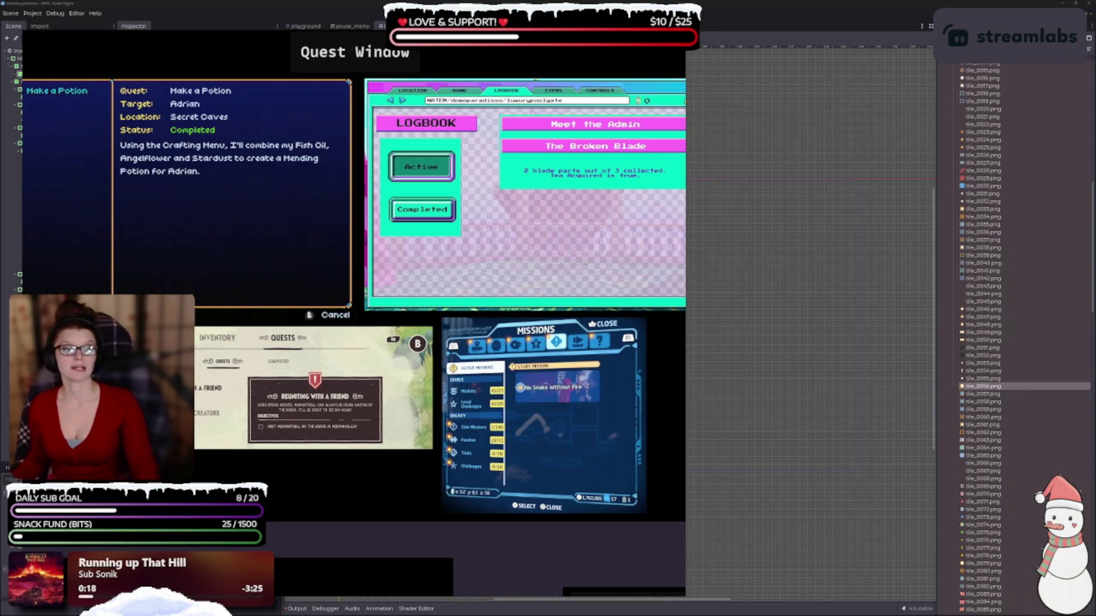
{"action": "left_click", "coordinate": [757, 250]}
Step: Pan the canvas to the inventory panel and save the scene with Ctrl+S
{"action": "scroll", "coordinate": [727, 335], "scroll_direction": "left", "scroll_amount": 3}
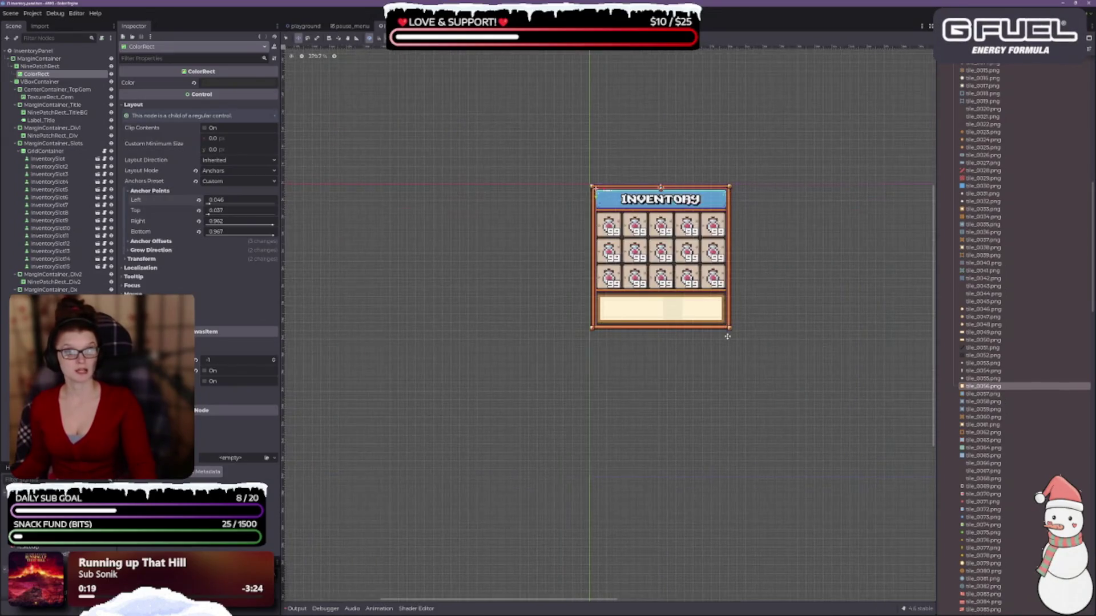
{"action": "scroll", "coordinate": [727, 337], "scroll_direction": "right", "scroll_amount": 3}
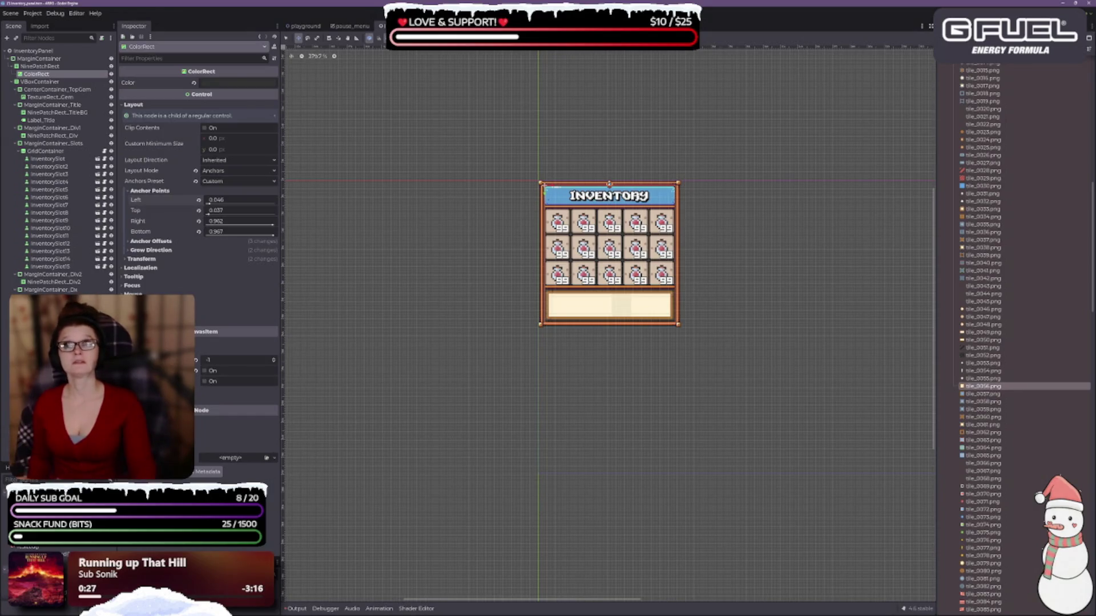
{"action": "key", "text": "ctrl+s"}
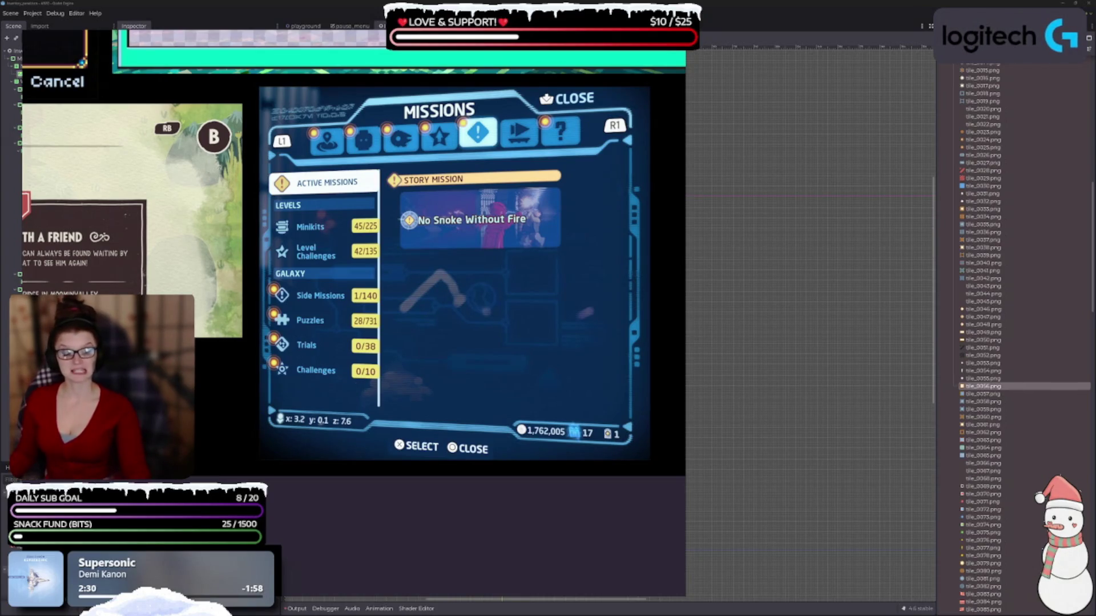
Step: Read the GDD's Items and 7. UI sections in Notion, then return to Godot
{"action": "key", "text": "alt+Tab"}
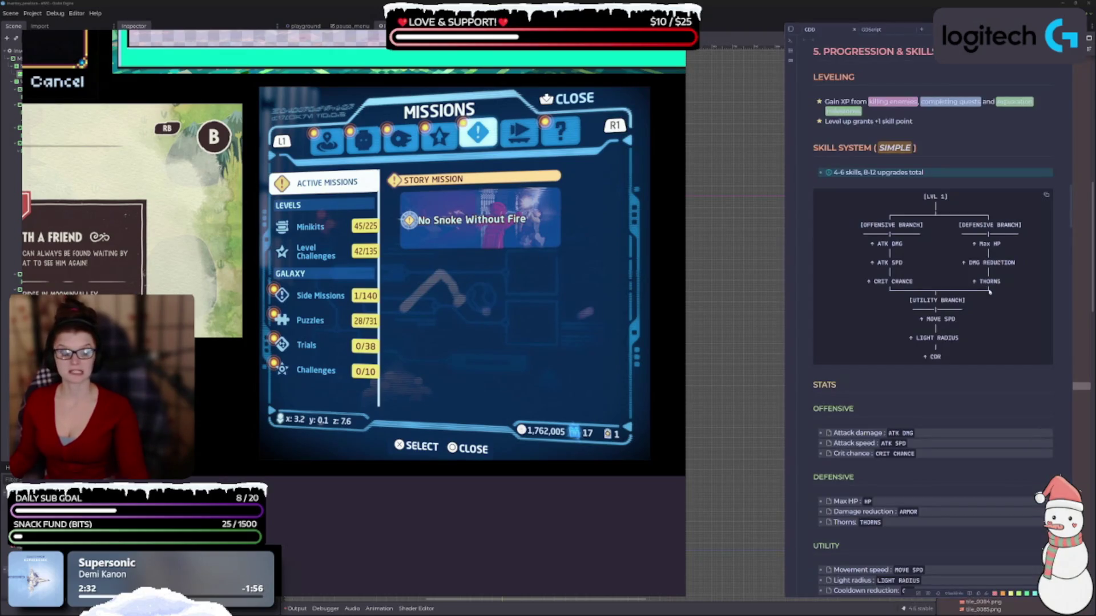
{"action": "scroll", "coordinate": [920, 306], "scroll_direction": "down", "scroll_amount": 4}
{"action": "scroll", "coordinate": [920, 306], "scroll_direction": "up", "scroll_amount": 15}
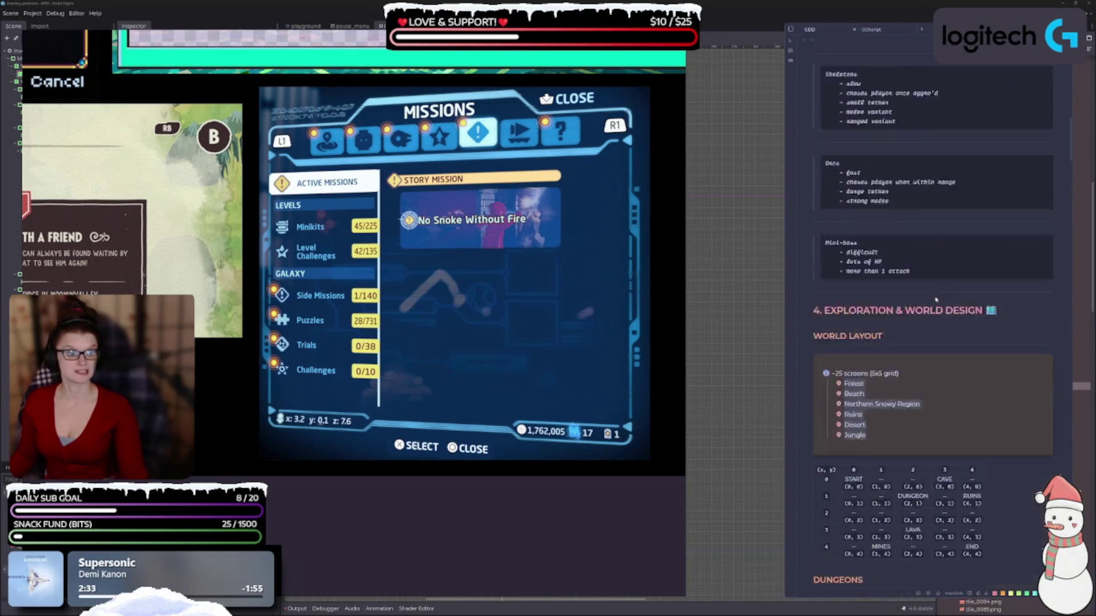
{"action": "scroll", "coordinate": [931, 284], "scroll_direction": "up", "scroll_amount": 10}
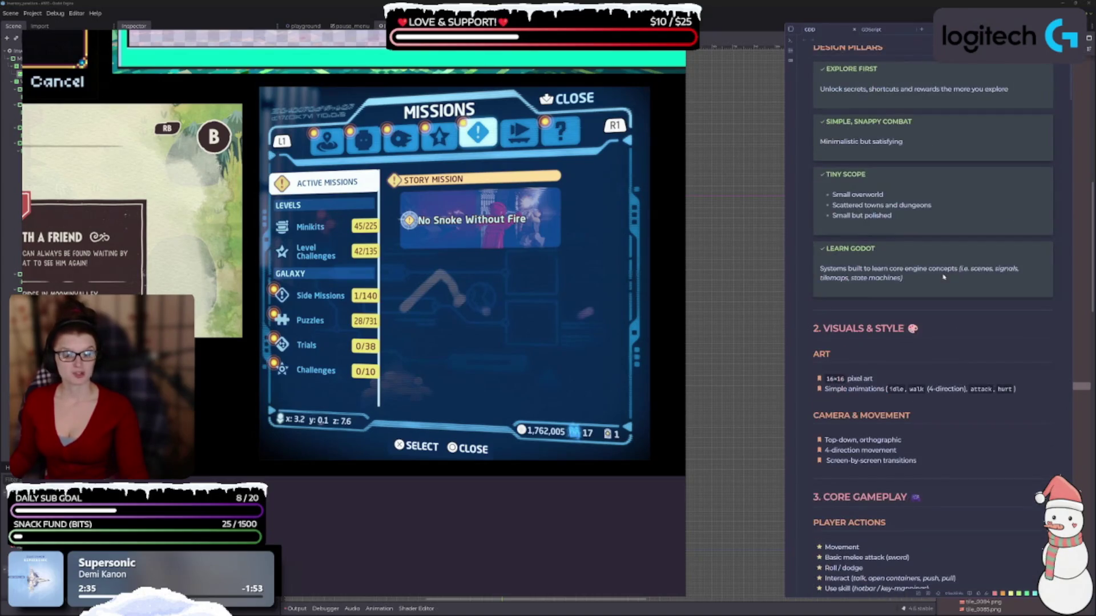
{"action": "scroll", "coordinate": [913, 292], "scroll_direction": "up", "scroll_amount": 2}
{"action": "scroll", "coordinate": [915, 290], "scroll_direction": "down", "scroll_amount": 20}
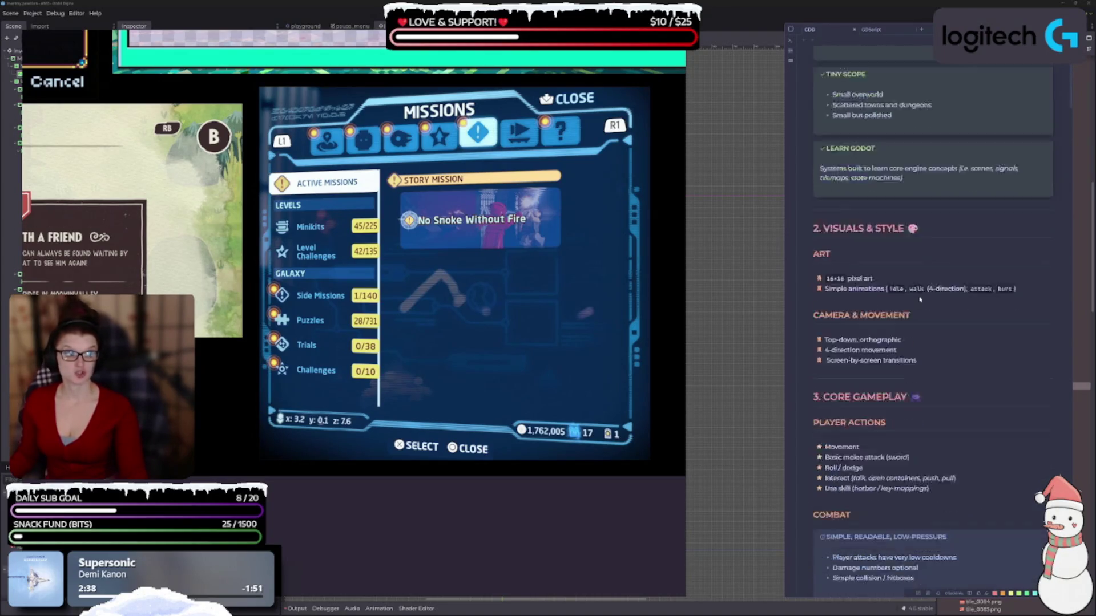
{"action": "scroll", "coordinate": [922, 299], "scroll_direction": "down", "scroll_amount": 15}
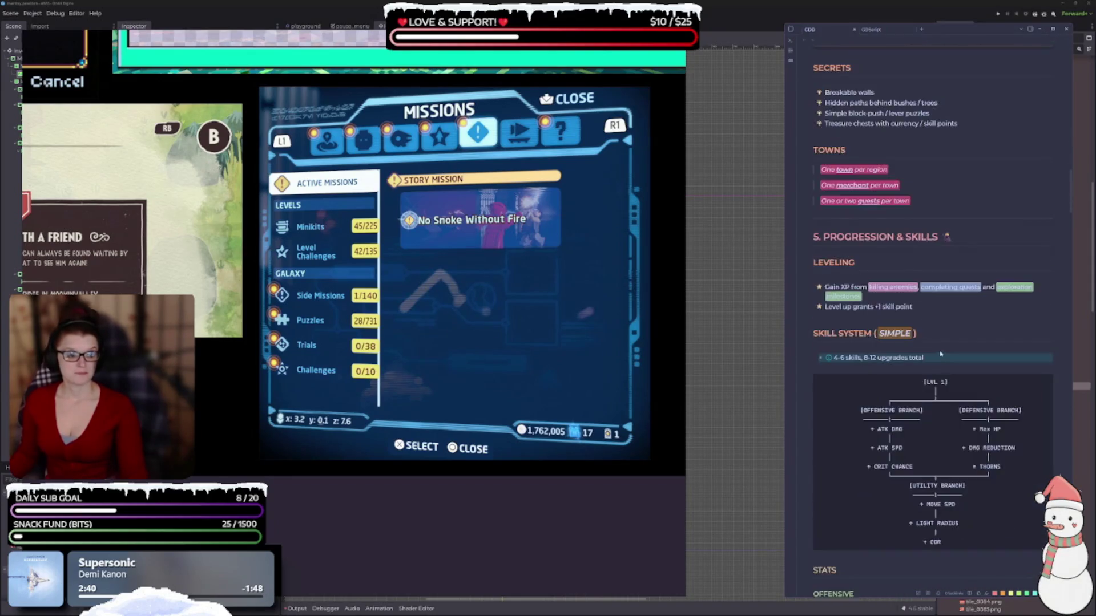
{"action": "scroll", "coordinate": [968, 337], "scroll_direction": "down", "scroll_amount": 10}
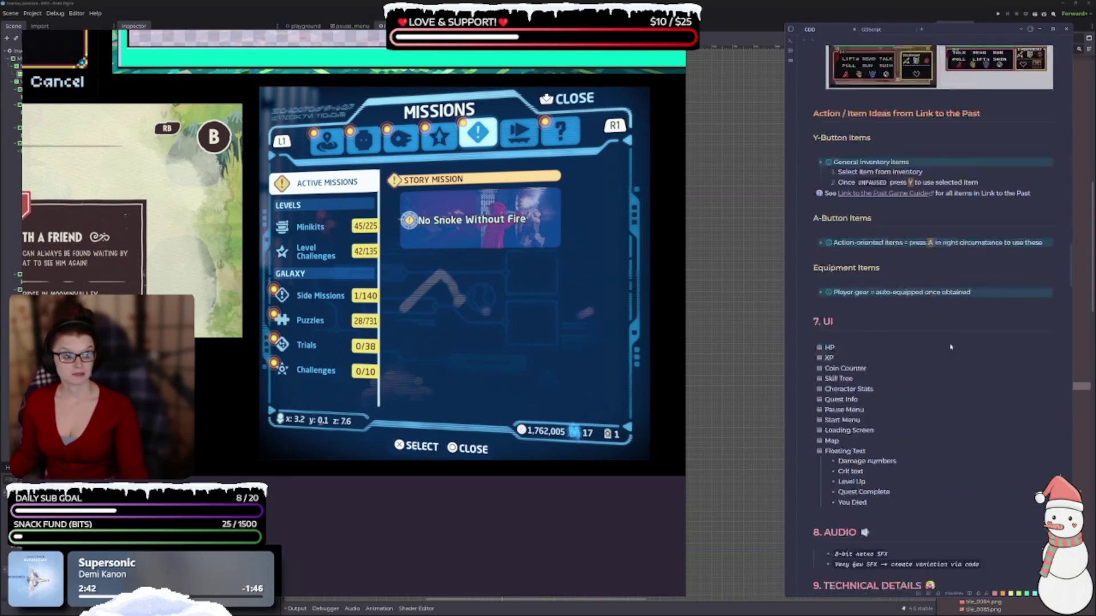
{"action": "scroll", "coordinate": [968, 338], "scroll_direction": "up", "scroll_amount": 4}
{"action": "scroll", "coordinate": [968, 337], "scroll_direction": "up", "scroll_amount": 4}
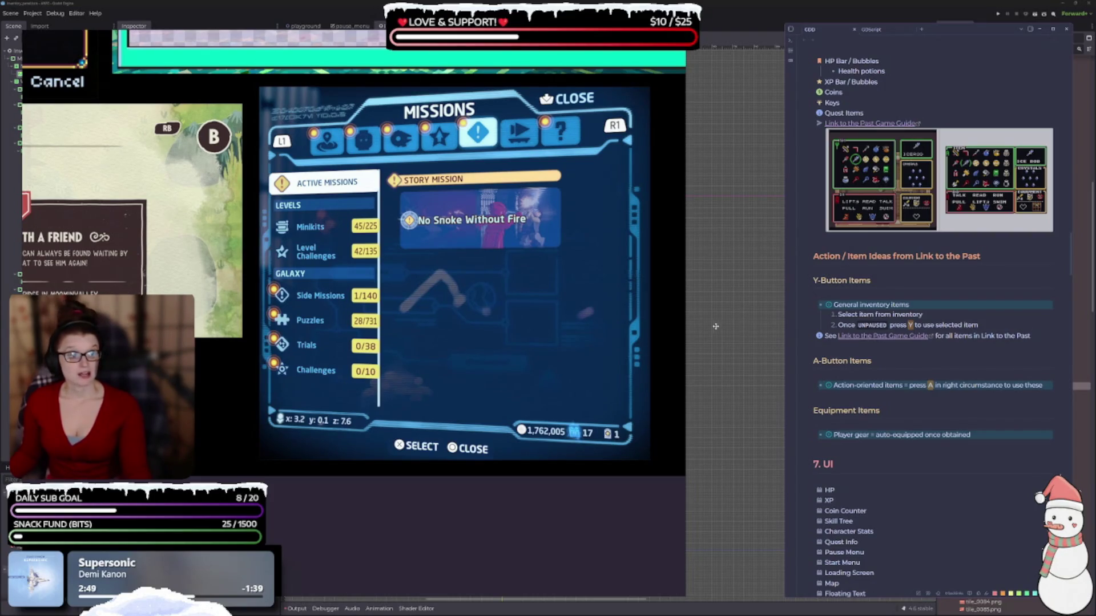
{"action": "left_click", "coordinate": [743, 321]}
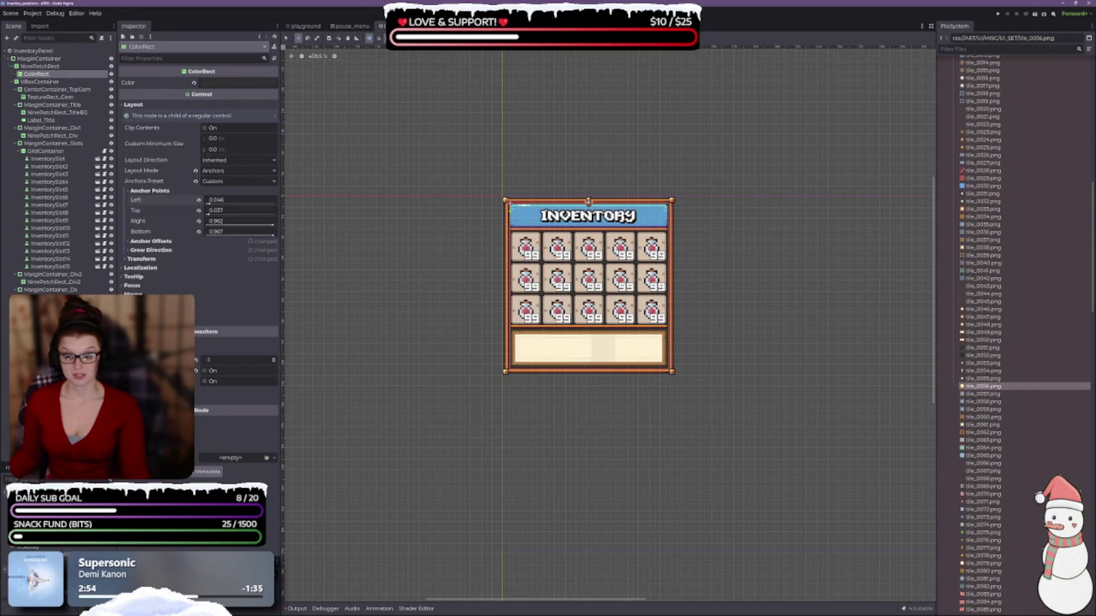
Step: Switch to the PureRef board of game menu screenshots over the Godot editor
{"action": "key", "text": "alt+Tab"}
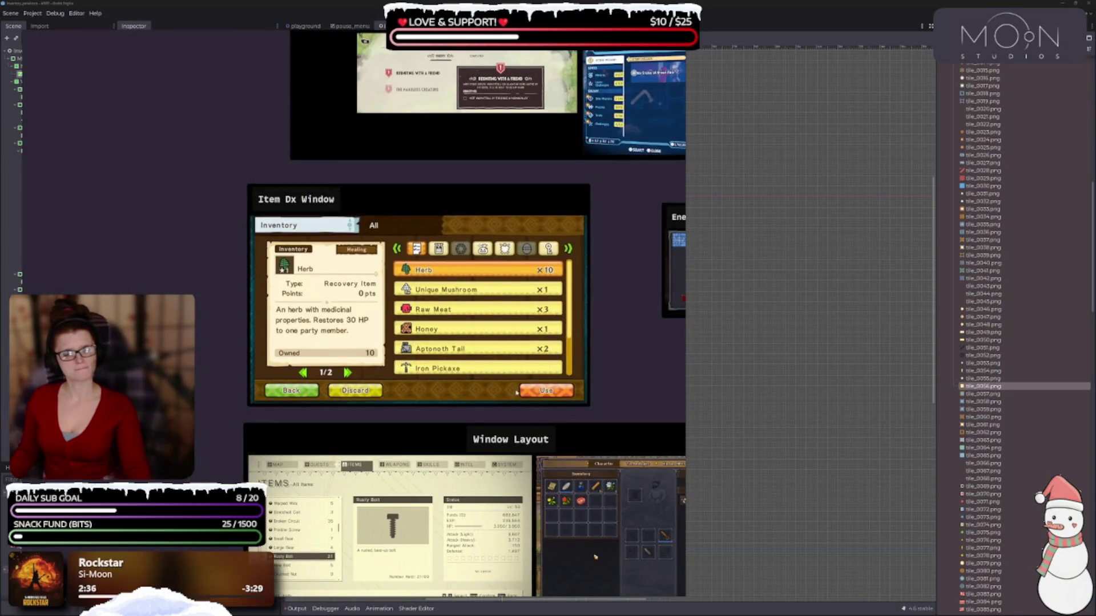
Step: Pan the reference collage to other menu screenshots, then return to the Godot editor
{"action": "left_click_drag", "start_coordinate": [516, 393], "coordinate": [463, 295]}
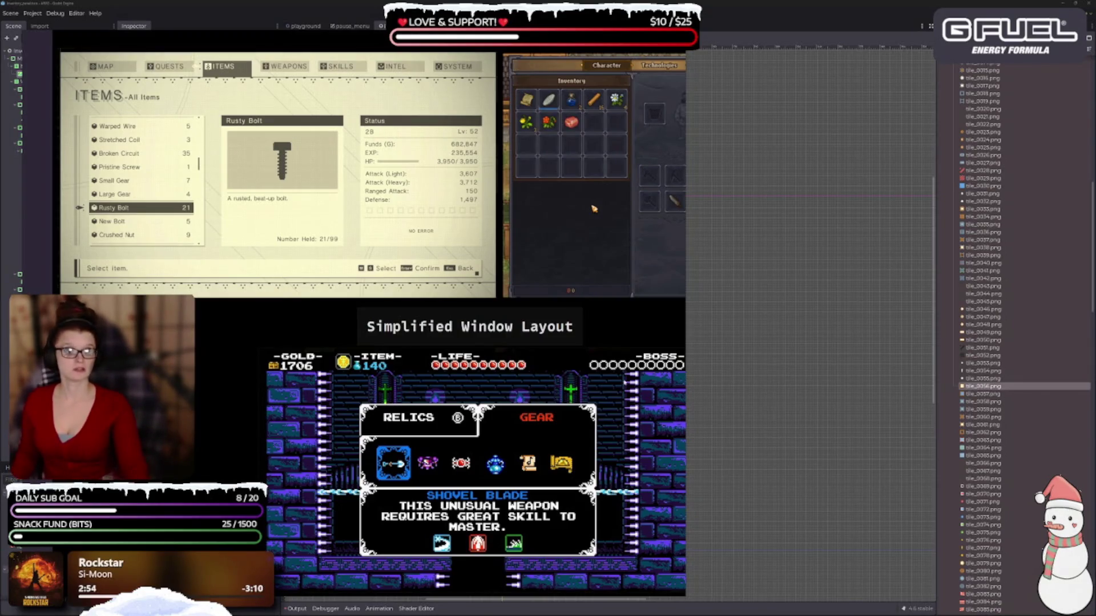
{"action": "left_click", "coordinate": [828, 267]}
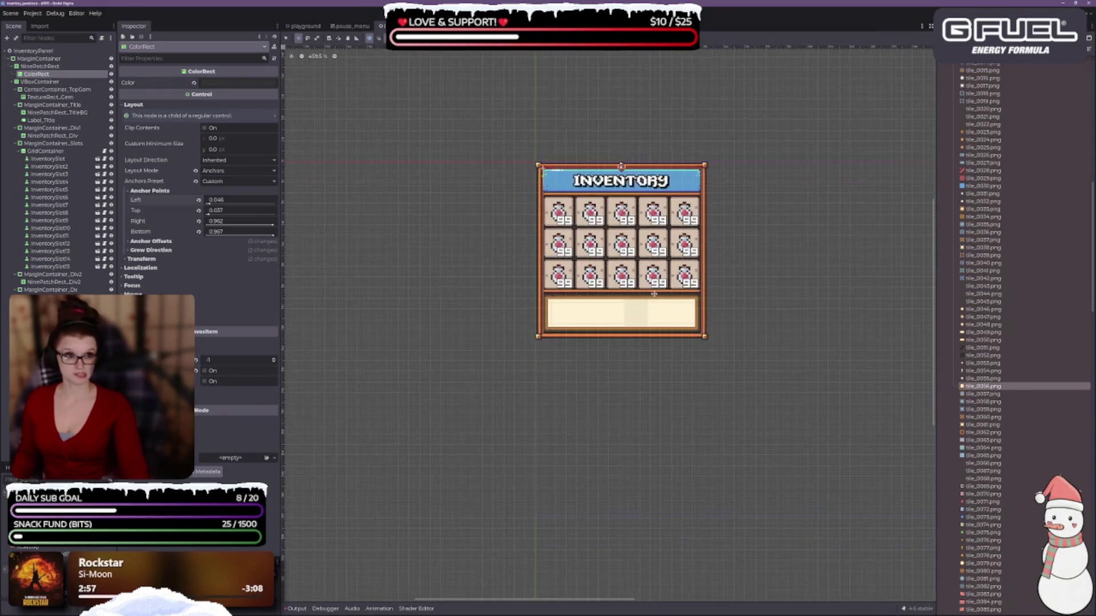
Step: Pan the 2D viewport to shift the inventory panel top-left and back toward the centre
{"action": "left_click_drag", "start_coordinate": [598, 339], "coordinate": [372, 160]}
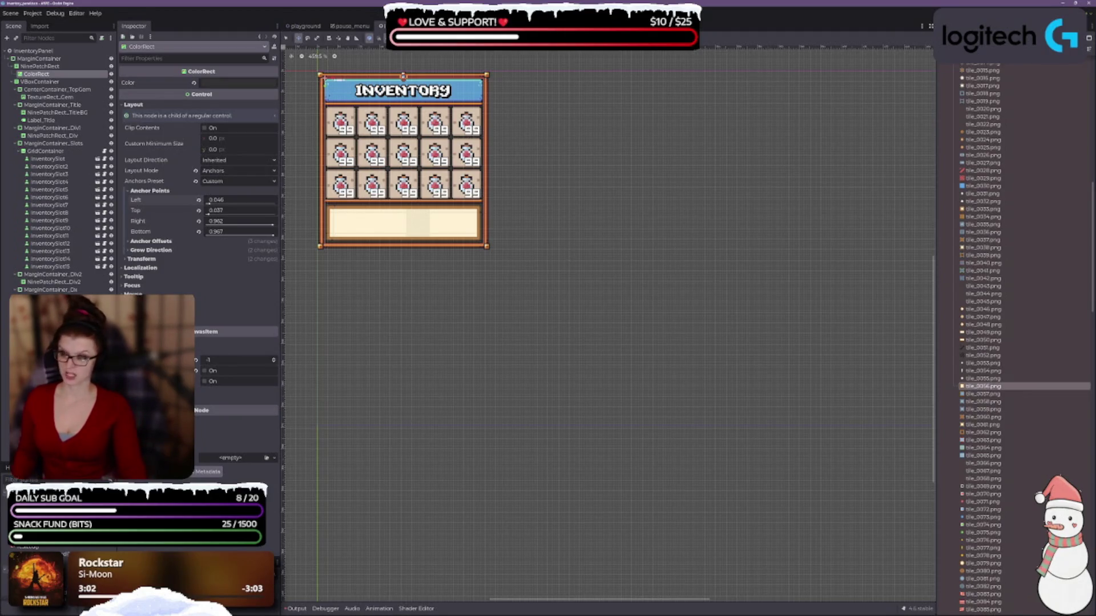
{"action": "left_click_drag", "start_coordinate": [478, 451], "coordinate": [517, 507]}
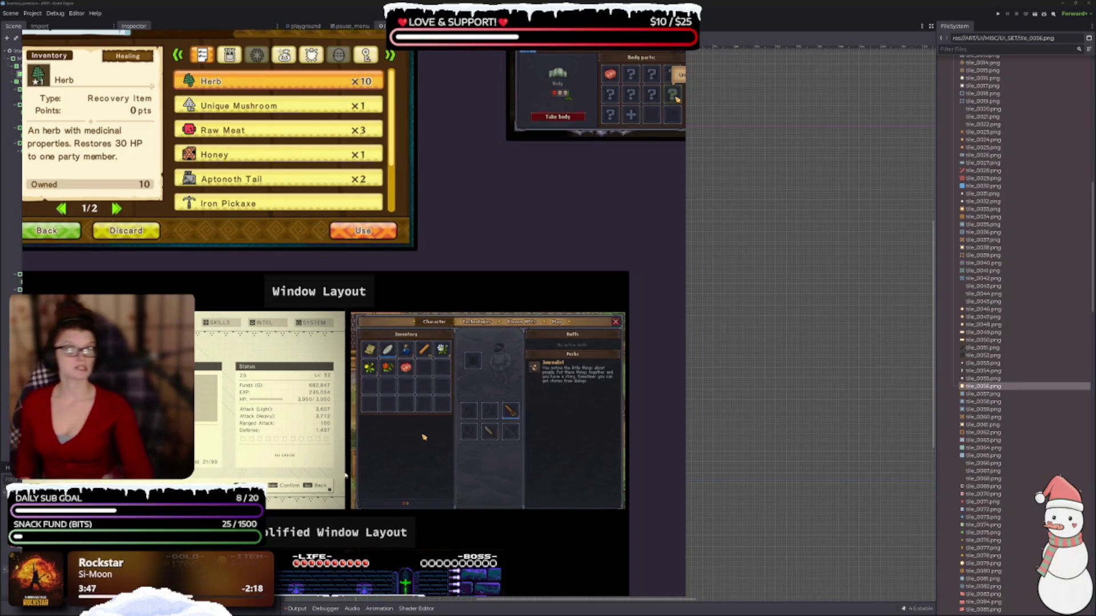
Step: Narrow the reference window and slide it right to reveal the Scene dock and Inventory panel
{"action": "scroll", "coordinate": [503, 284], "scroll_direction": "up", "scroll_amount": 10}
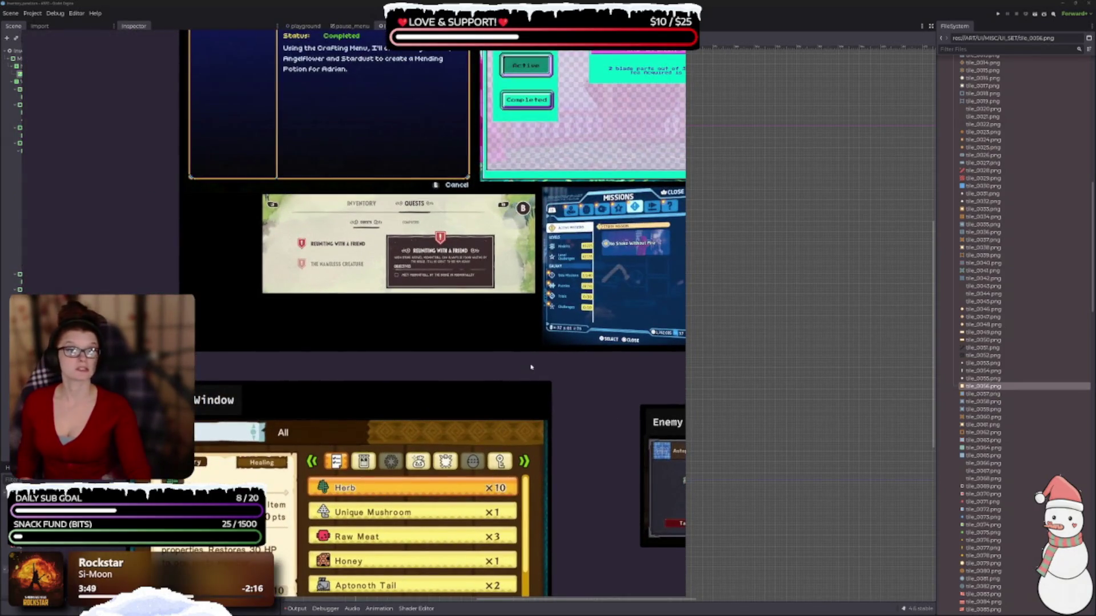
{"action": "scroll", "coordinate": [518, 424], "scroll_direction": "up", "scroll_amount": 5}
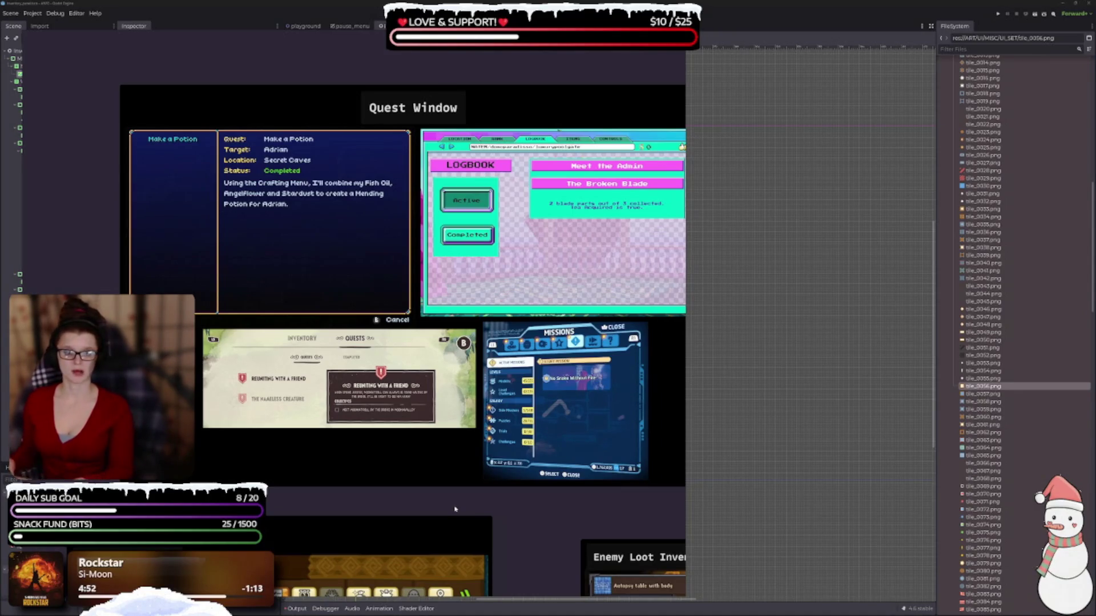
{"action": "scroll", "coordinate": [365, 468], "scroll_direction": "down", "scroll_amount": 1}
{"action": "scroll", "coordinate": [353, 423], "scroll_direction": "up", "scroll_amount": 1}
{"action": "scroll", "coordinate": [353, 423], "scroll_direction": "down", "scroll_amount": 5}
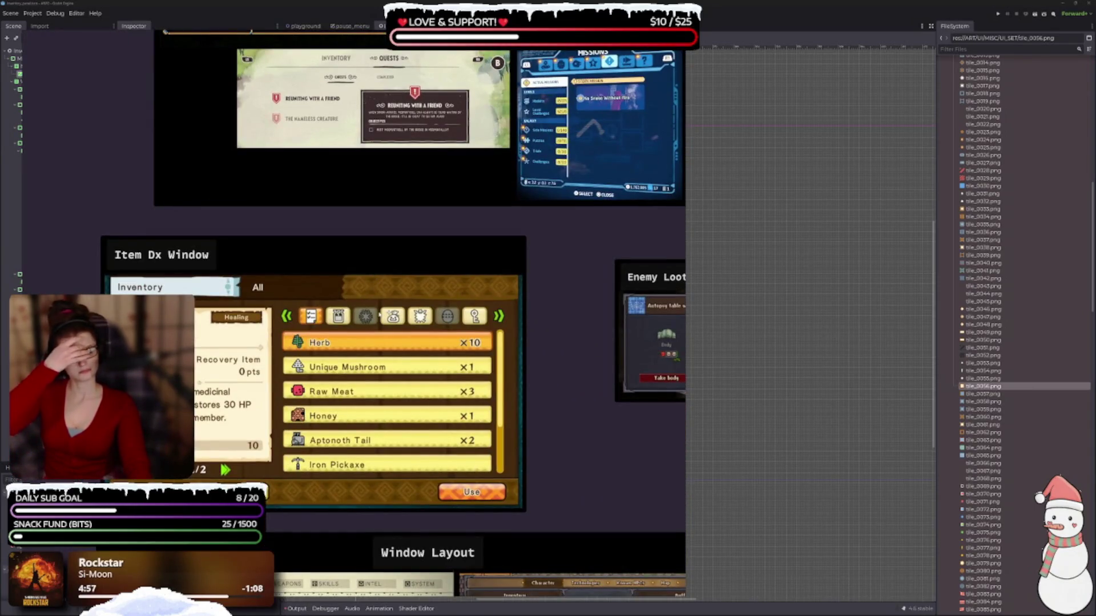
{"action": "left_click_drag", "start_coordinate": [687, 416], "coordinate": [473, 416]}
{"action": "scroll", "coordinate": [263, 385], "scroll_direction": "right", "scroll_amount": 2}
{"action": "scroll", "coordinate": [263, 386], "scroll_direction": "down", "scroll_amount": 1}
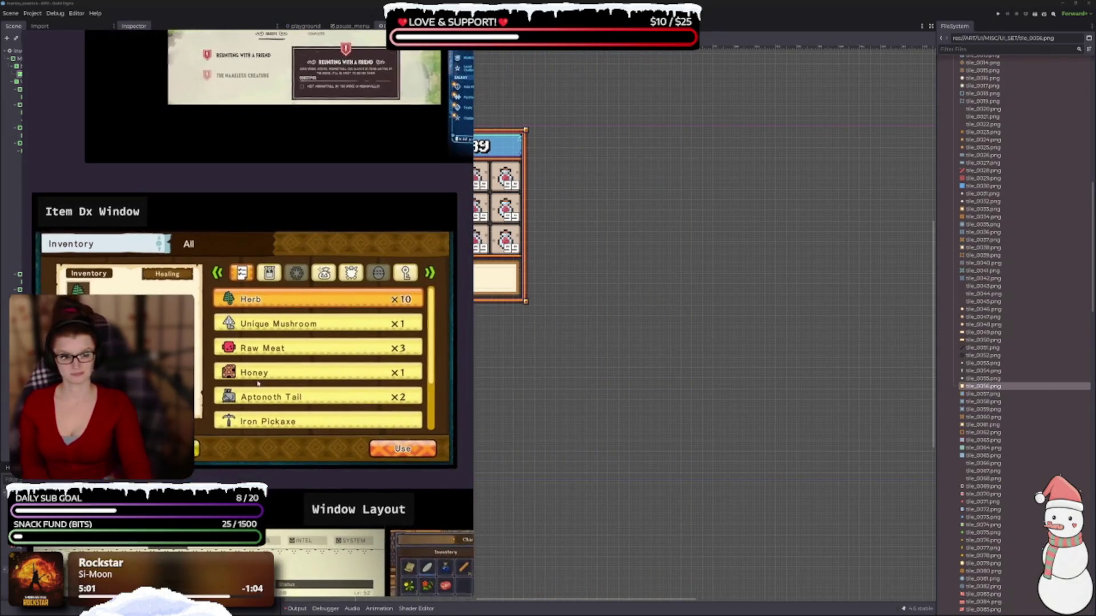
{"action": "mouse_move", "coordinate": [263, 386]}
{"action": "left_mouse_down"}
{"action": "mouse_move", "coordinate": [887, 365]}
{"action": "mouse_move", "coordinate": [839, 380]}
{"action": "left_mouse_up"}
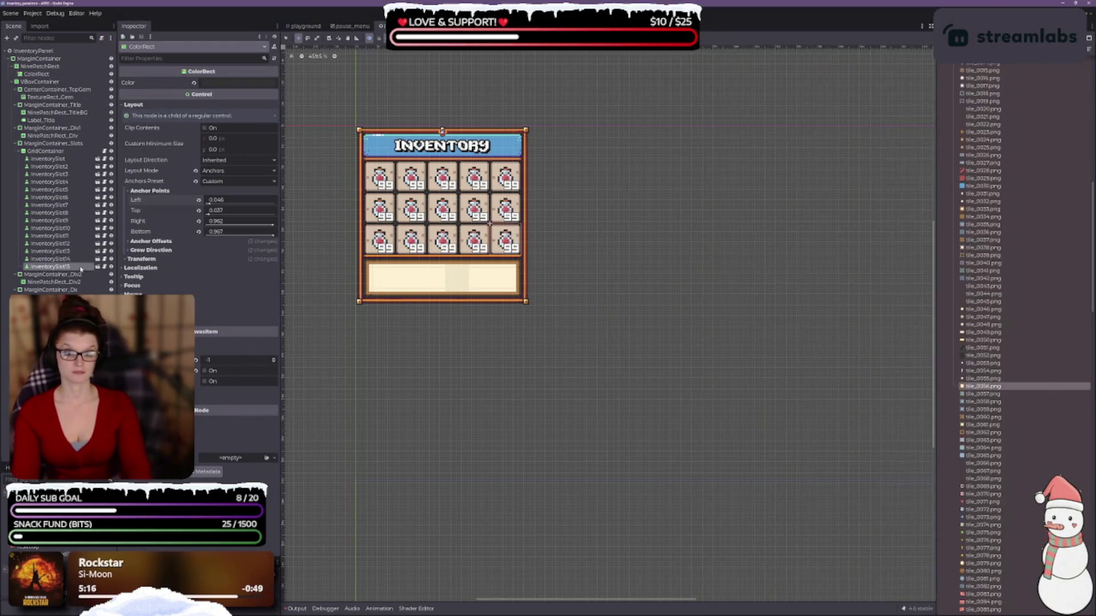
Step: Duplicate InventorySlot15 repeatedly with Ctrl+D to add further rows of slots
{"action": "left_click", "coordinate": [96, 267]}
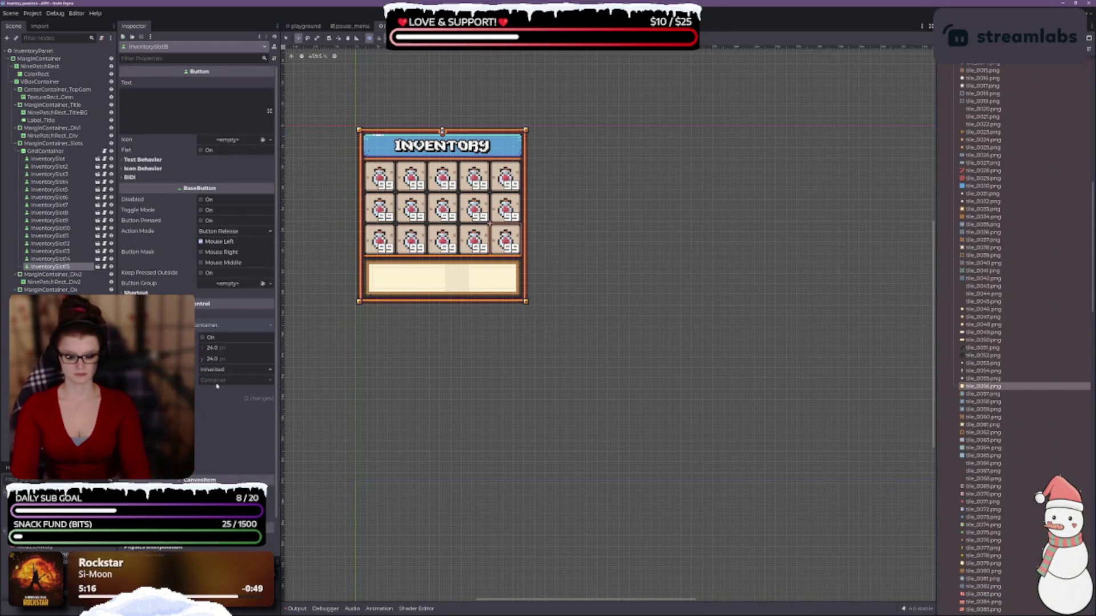
{"action": "key", "text": "ctrl+d"}
{"action": "key", "text": "ctrl+d"}
{"action": "key", "text": "ctrl+d"}
{"action": "key", "text": "ctrl+d"}
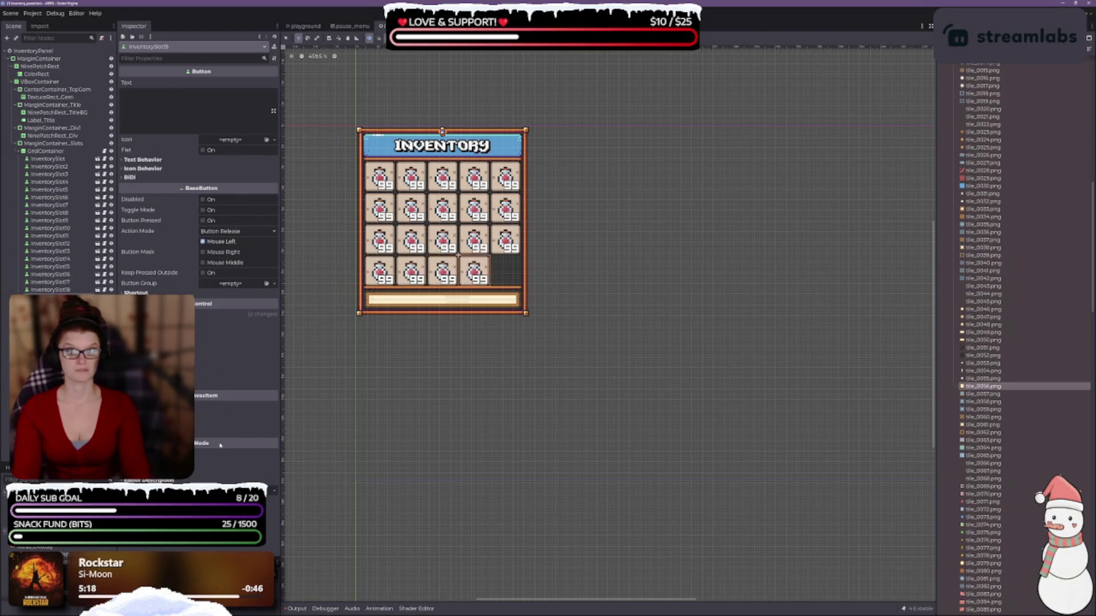
{"action": "key", "text": "ctrl+d"}
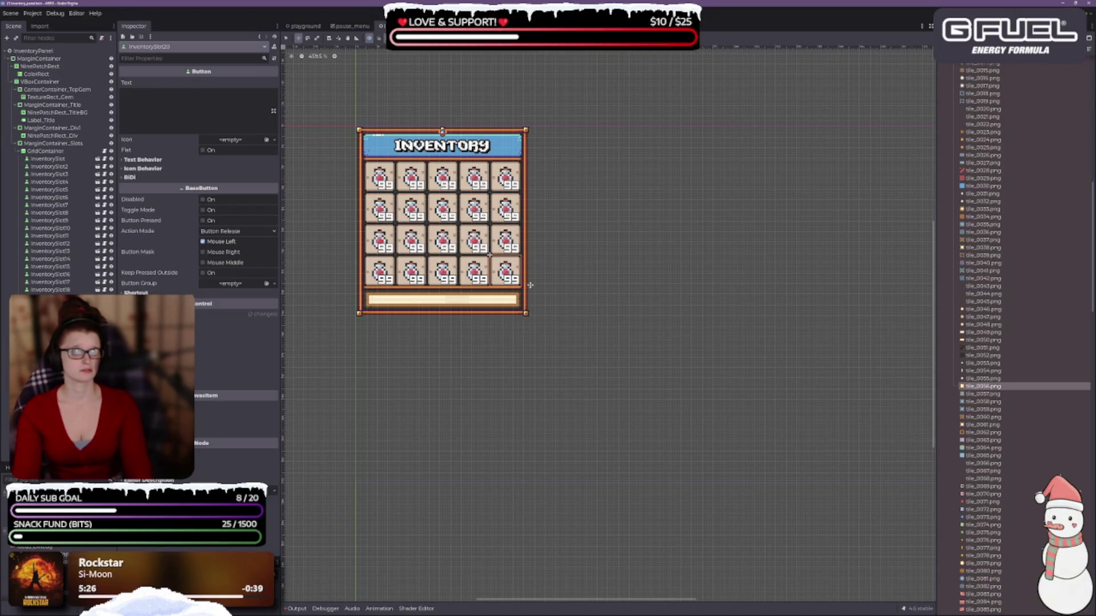
{"action": "key", "text": "ctrl+d"}
{"action": "key", "text": "ctrl+d"}
{"action": "key", "text": "ctrl+d"}
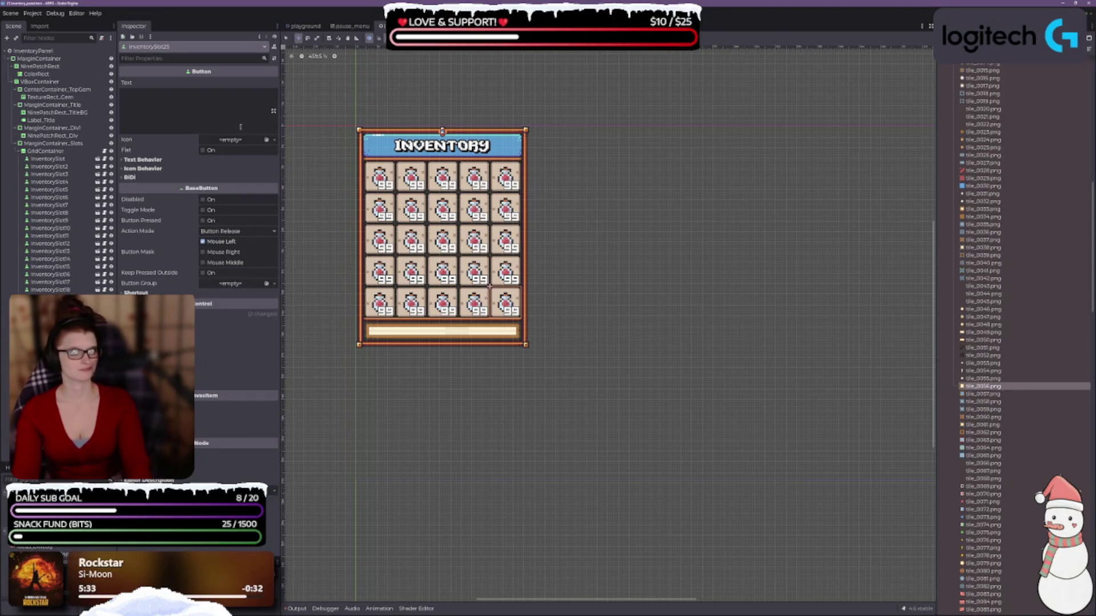
Step: Set the GridContainer's column count to 10
{"action": "left_click", "coordinate": [51, 151]}
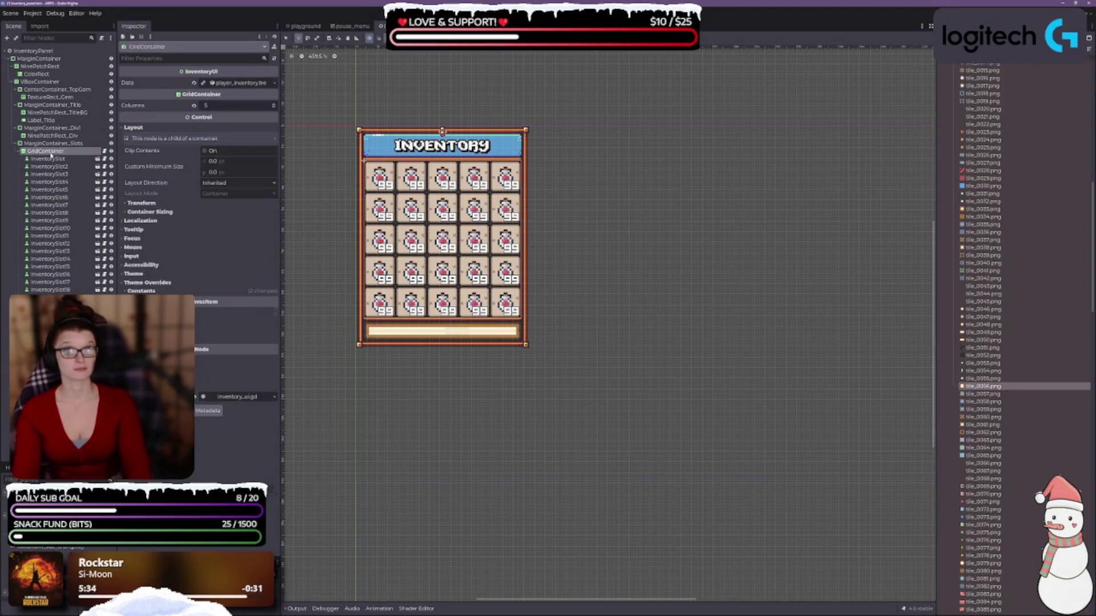
{"action": "left_click", "coordinate": [214, 106]}
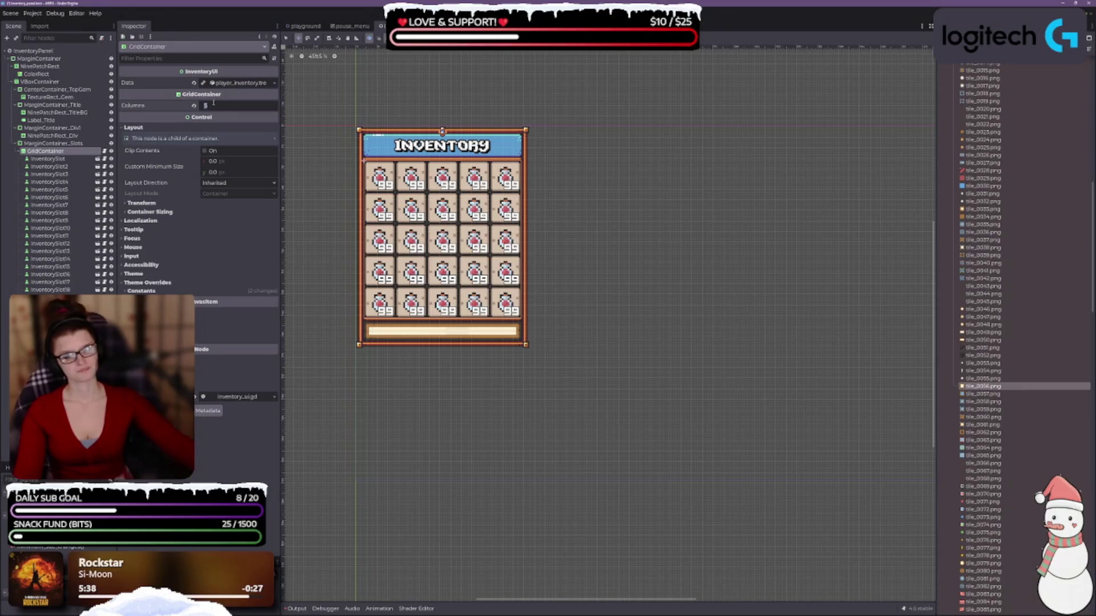
{"action": "type", "text": "6"}
{"action": "key", "text": "Return"}
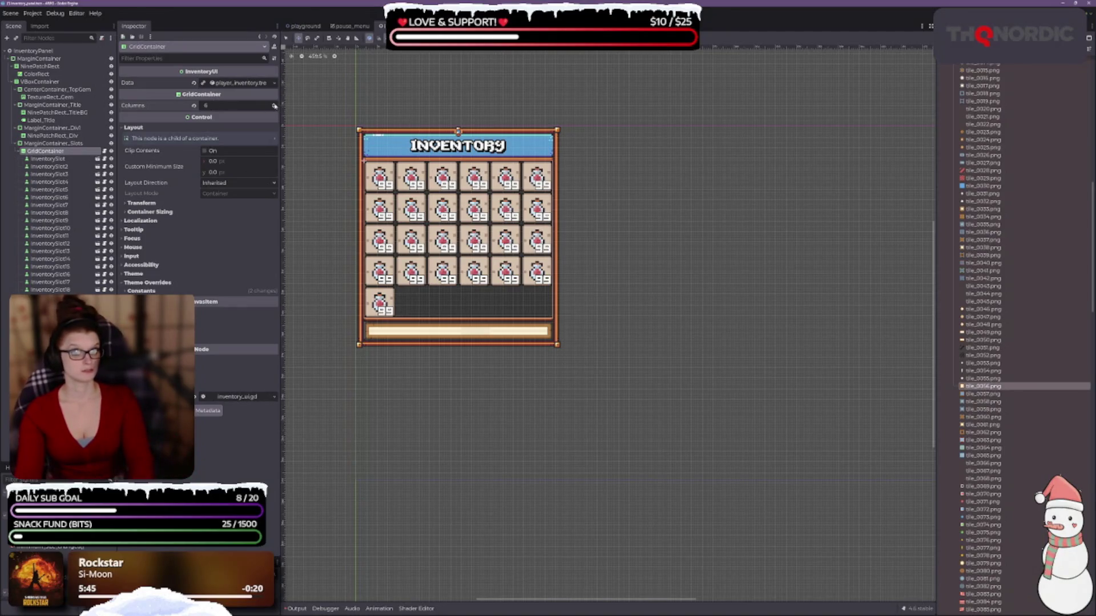
{"action": "left_click", "coordinate": [273, 105]}
{"action": "left_click", "coordinate": [273, 105]}
{"action": "left_click", "coordinate": [274, 106]}
{"action": "left_click", "coordinate": [275, 106]}
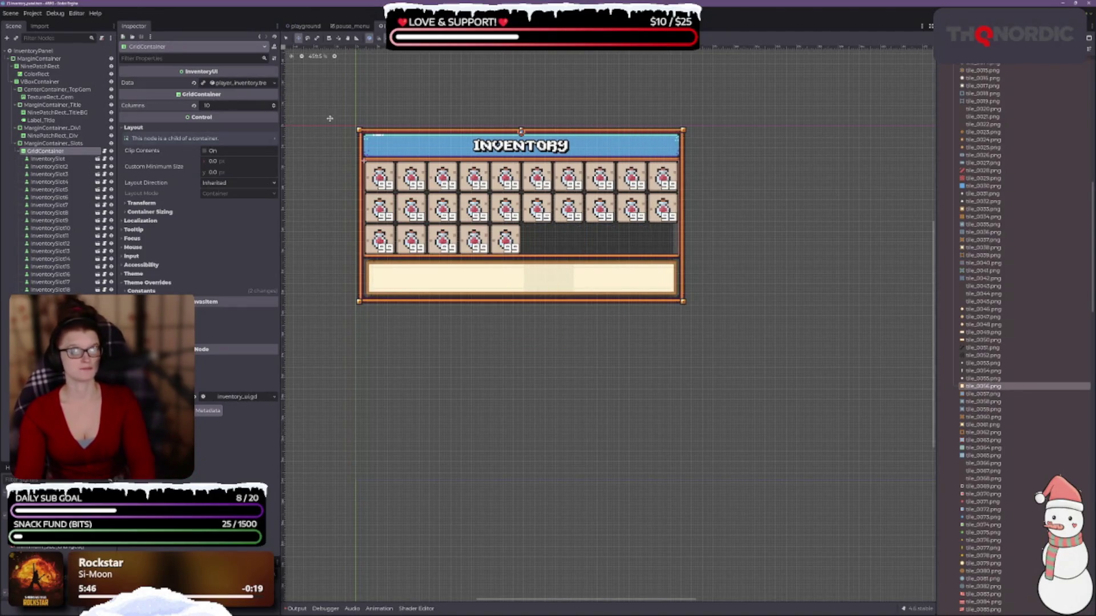
{"action": "scroll", "coordinate": [524, 345], "scroll_direction": "down", "scroll_amount": 5}
{"action": "scroll", "coordinate": [512, 355], "scroll_direction": "up", "scroll_amount": 3}
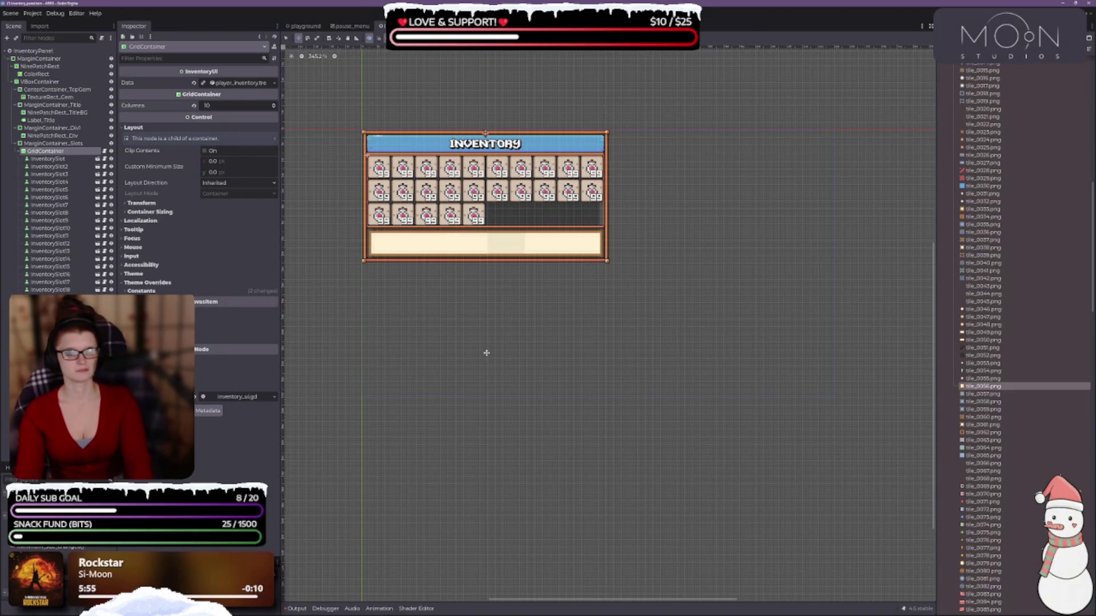
{"action": "left_click_drag", "start_coordinate": [521, 329], "coordinate": [498, 306]}
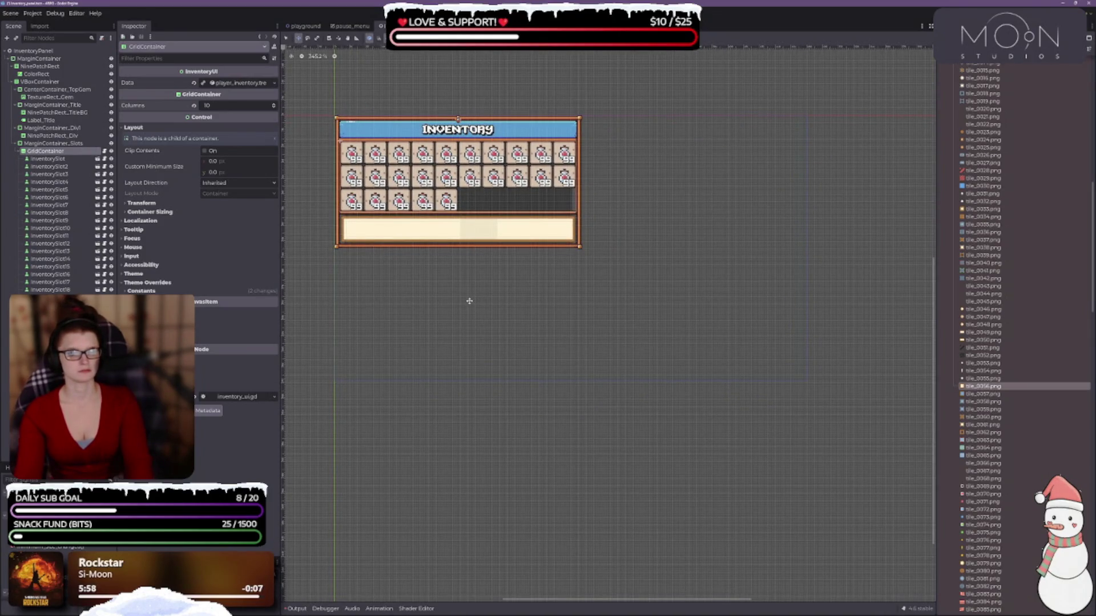
{"action": "left_click", "coordinate": [274, 105]}
{"action": "left_click", "coordinate": [273, 108]}
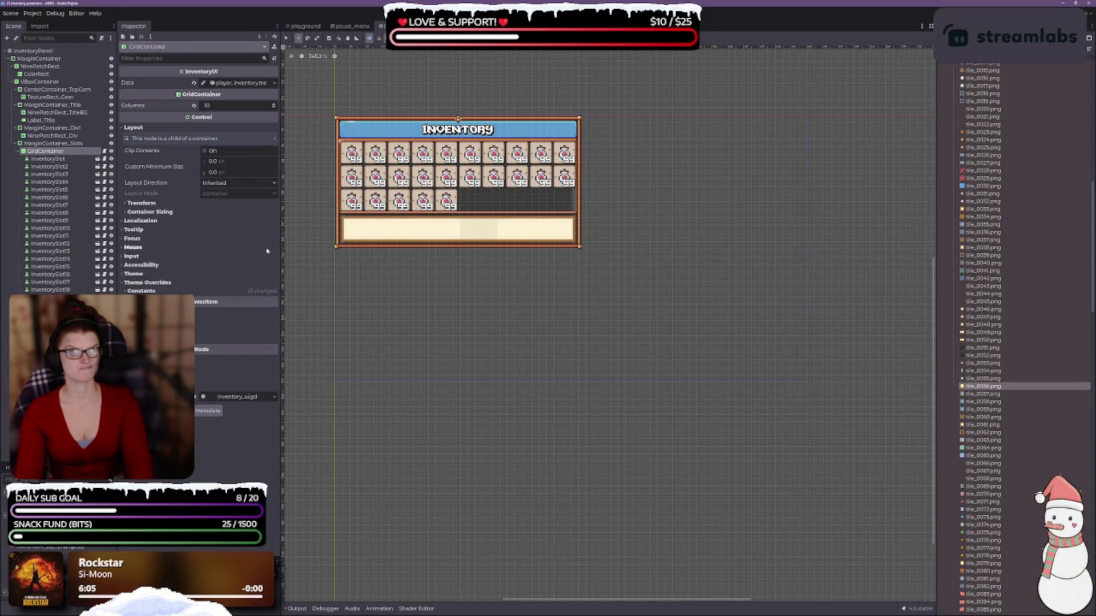
Step: Duplicate InventorySlot25 with Ctrl+D until the grid holds 30 slots
{"action": "scroll", "coordinate": [416, 249], "scroll_direction": "up", "scroll_amount": 4}
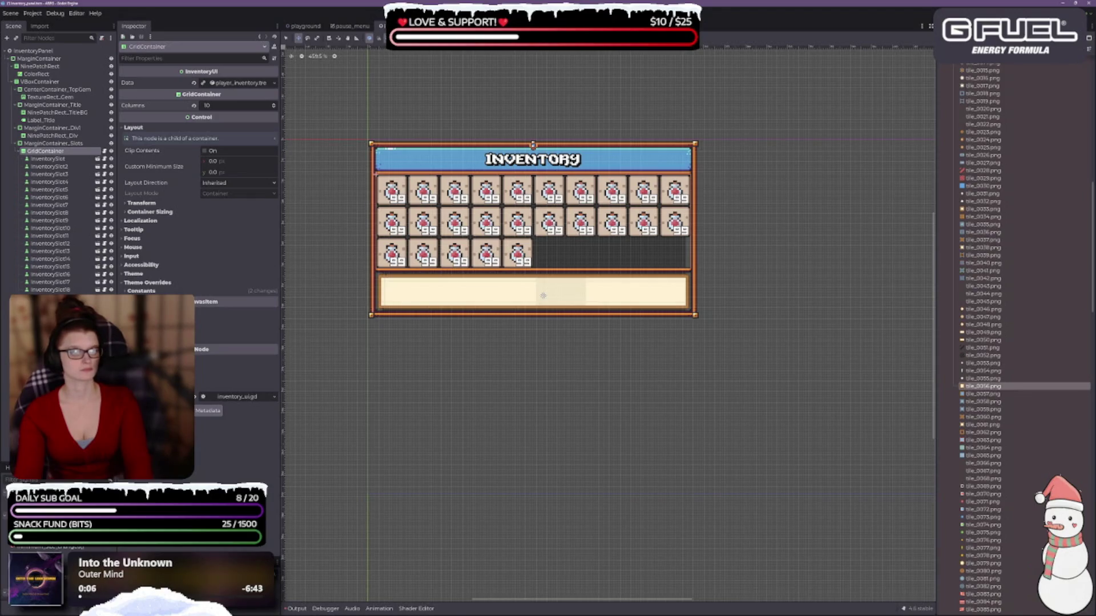
{"action": "left_click", "coordinate": [517, 252]}
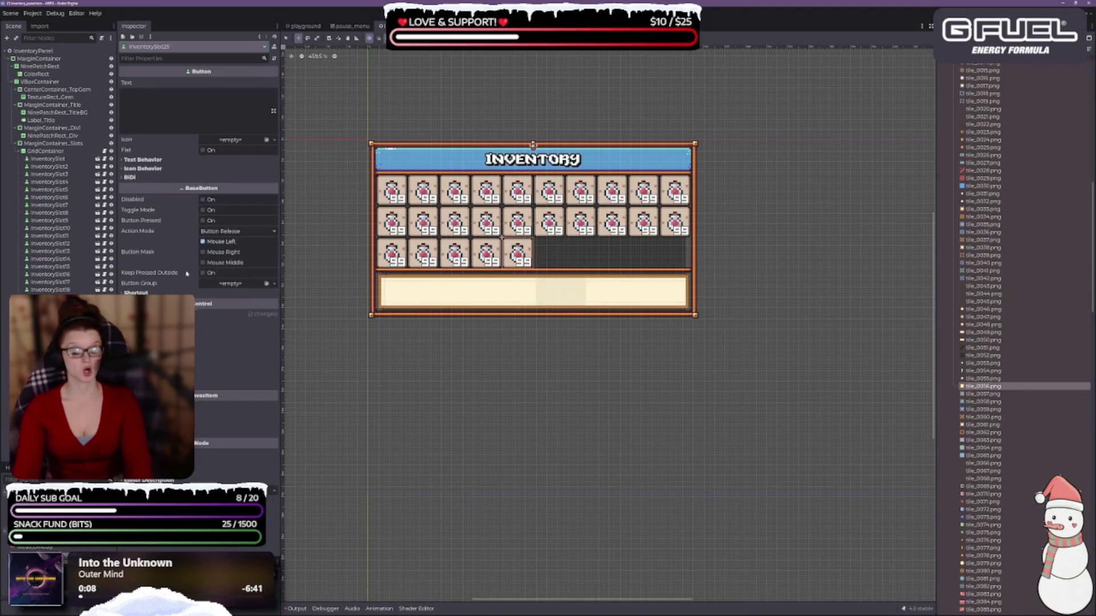
{"action": "key", "text": "ctrl+d"}
{"action": "key", "text": "ctrl+d"}
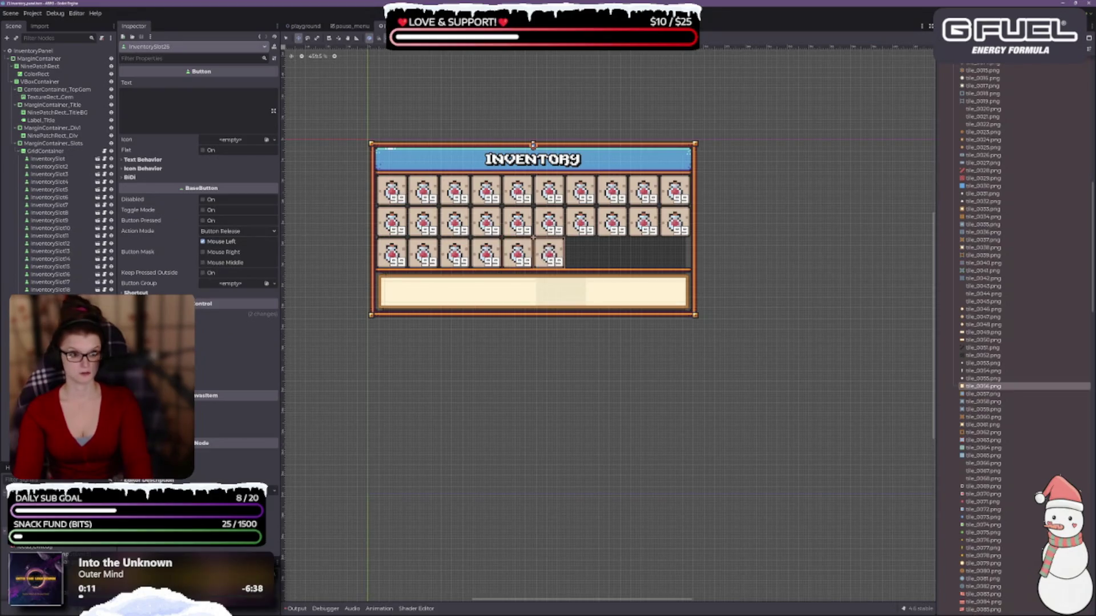
{"action": "key", "text": "ctrl+d"}
{"action": "key", "text": "ctrl+d"}
{"action": "key", "text": "ctrl+d"}
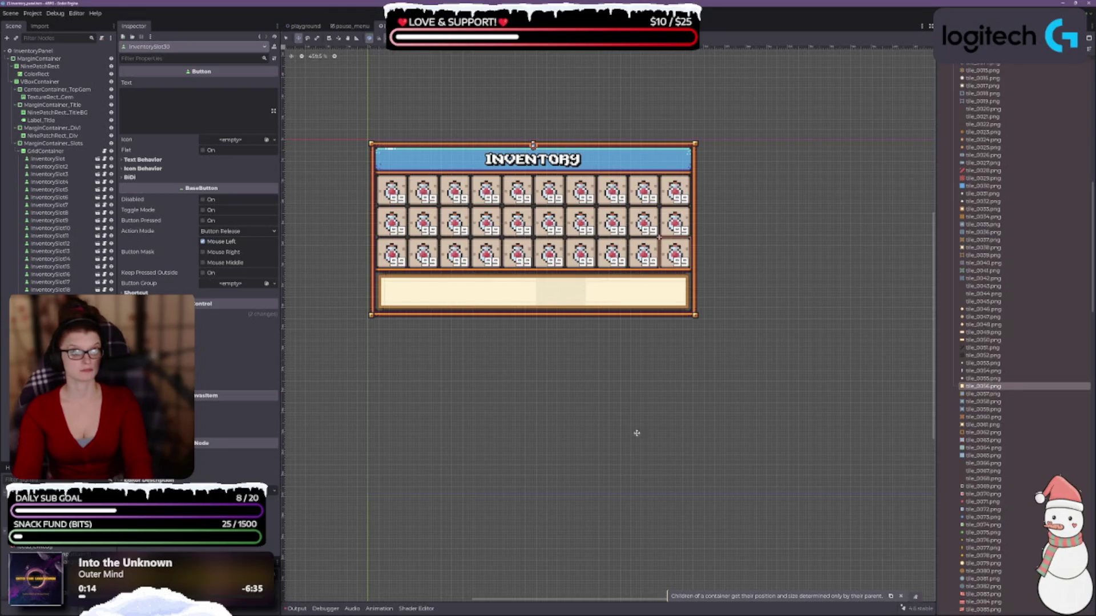
{"action": "left_click", "coordinate": [52, 143]}
Step: Try a -4 top margin on the slot container, then restore it to -3
{"action": "scroll", "coordinate": [471, 234], "scroll_direction": "up", "scroll_amount": 2}
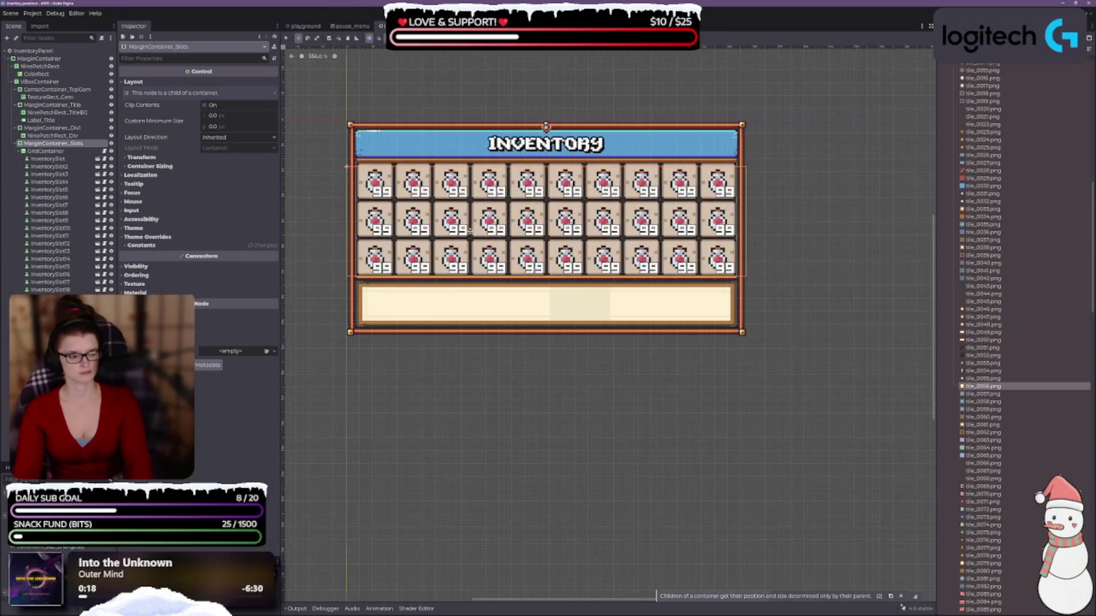
{"action": "scroll", "coordinate": [516, 274], "scroll_direction": "up", "scroll_amount": 3}
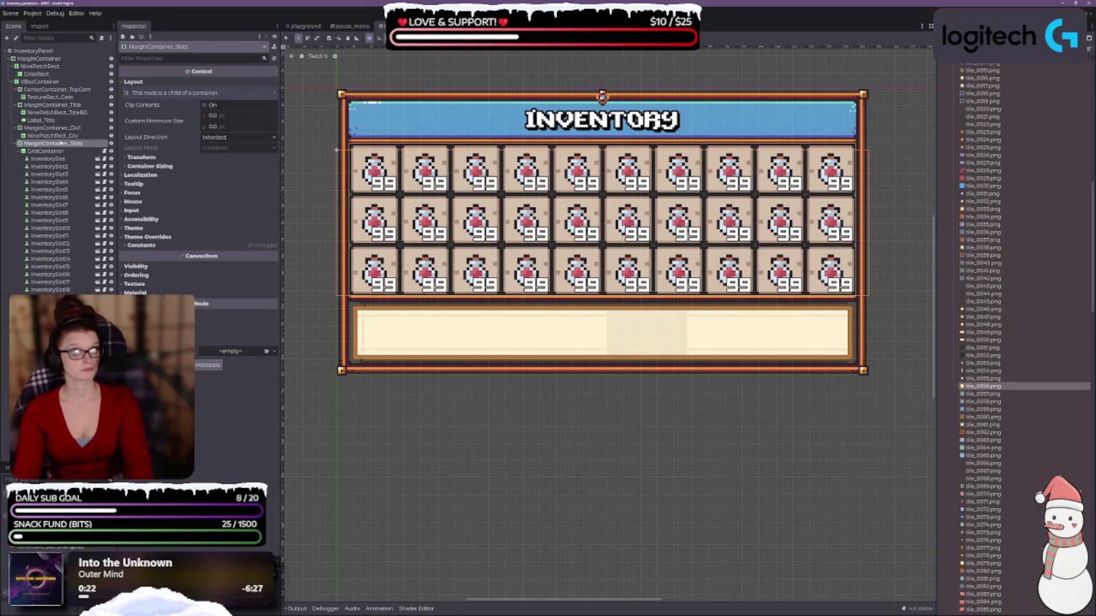
{"action": "left_click", "coordinate": [140, 245]}
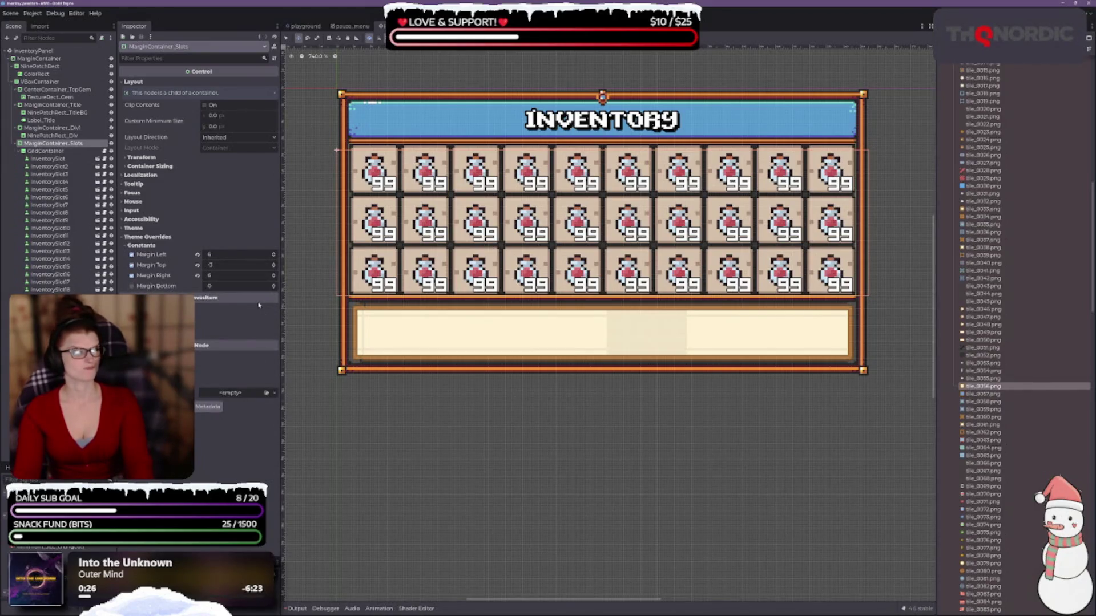
{"action": "left_click", "coordinate": [274, 268]}
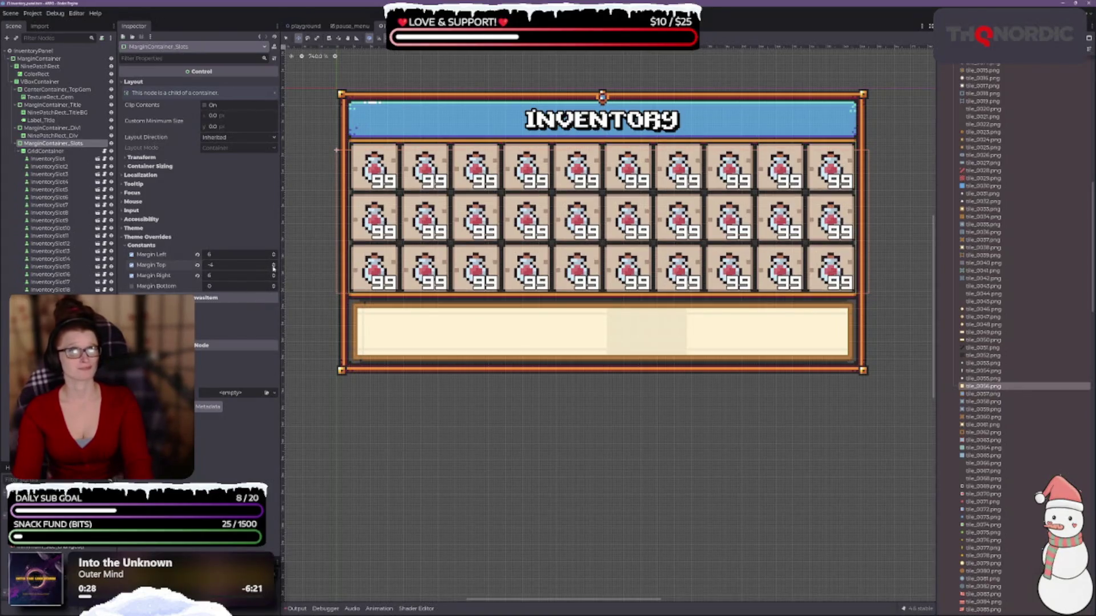
{"action": "left_click", "coordinate": [274, 263]}
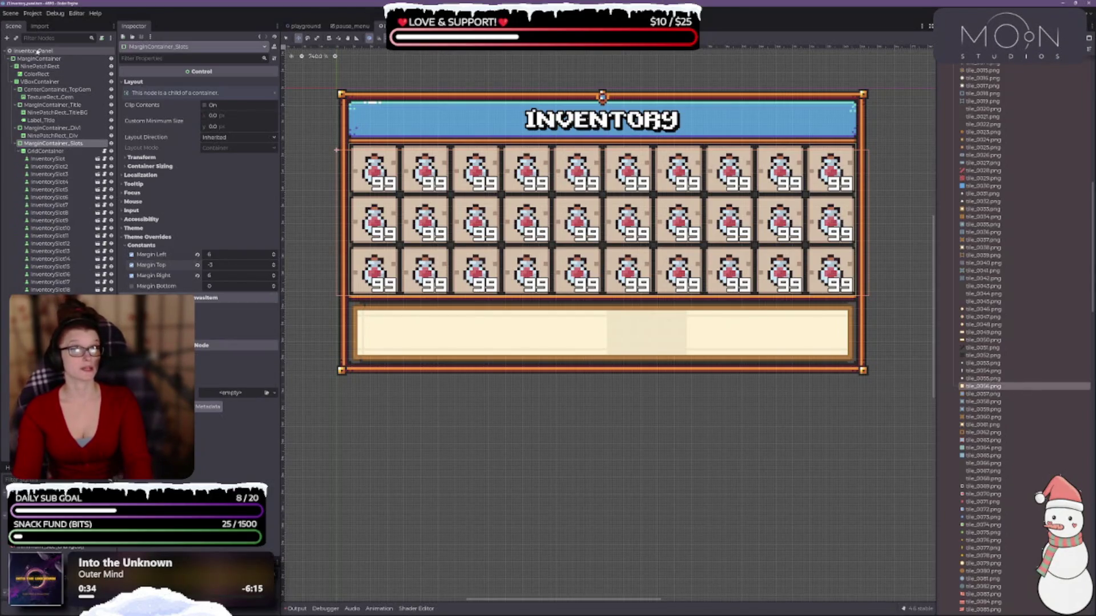
Step: Drag the outer MarginContainer's bottom edge down to enlarge the description box, then frame it
{"action": "left_click", "coordinate": [41, 59]}
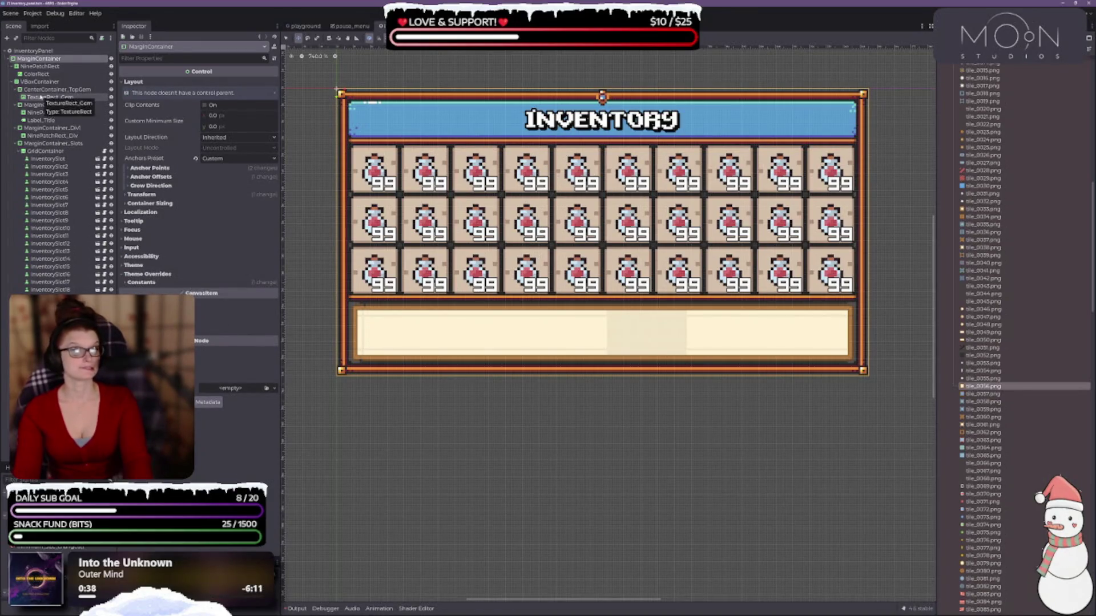
{"action": "left_click", "coordinate": [26, 51]}
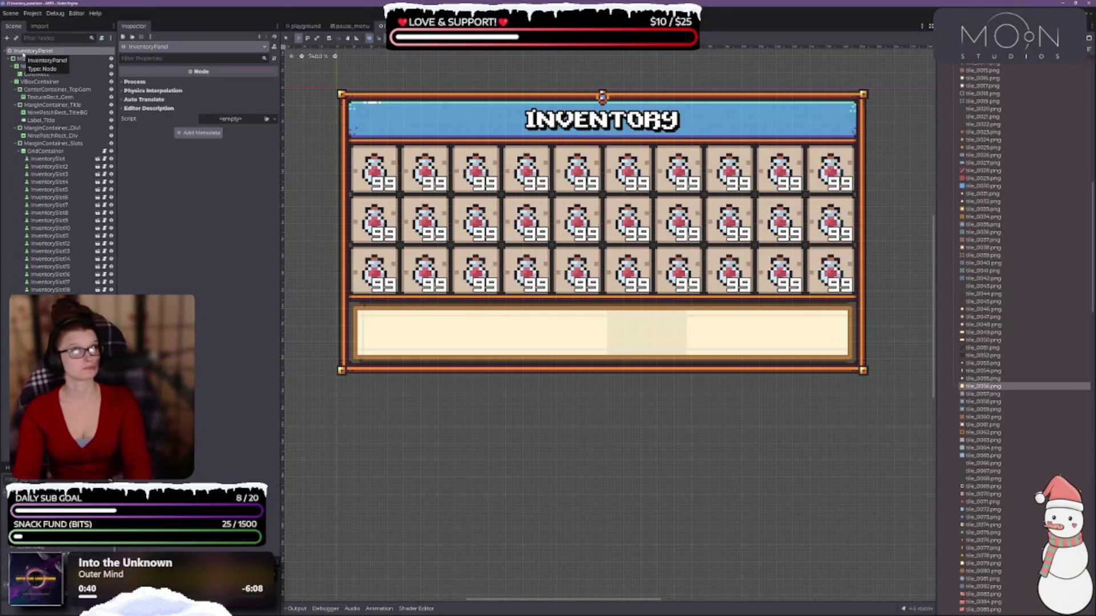
{"action": "left_click", "coordinate": [37, 58]}
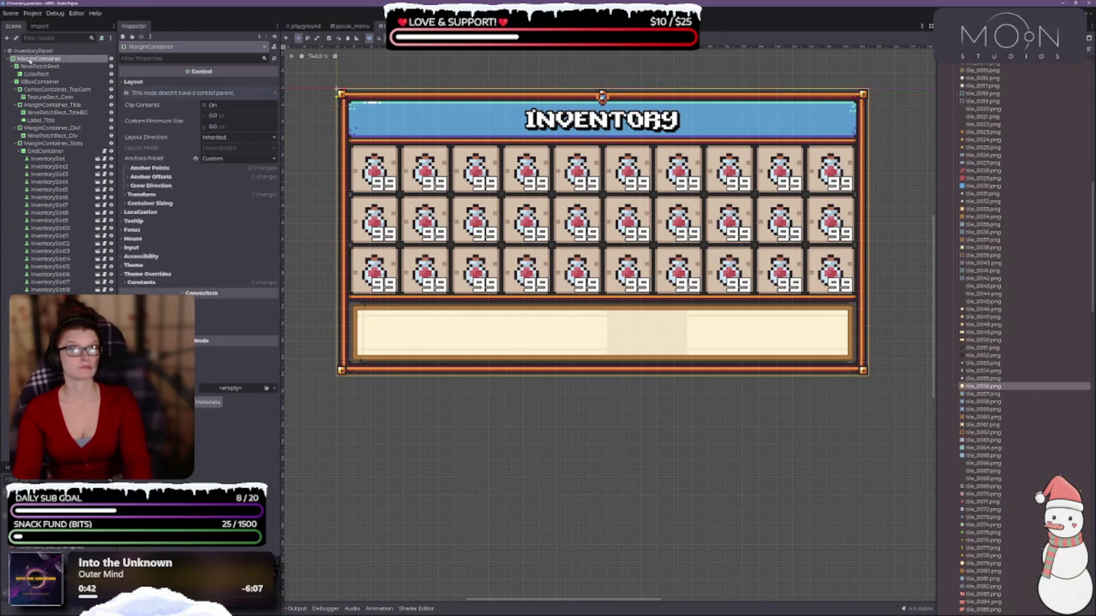
{"action": "left_click", "coordinate": [302, 56]}
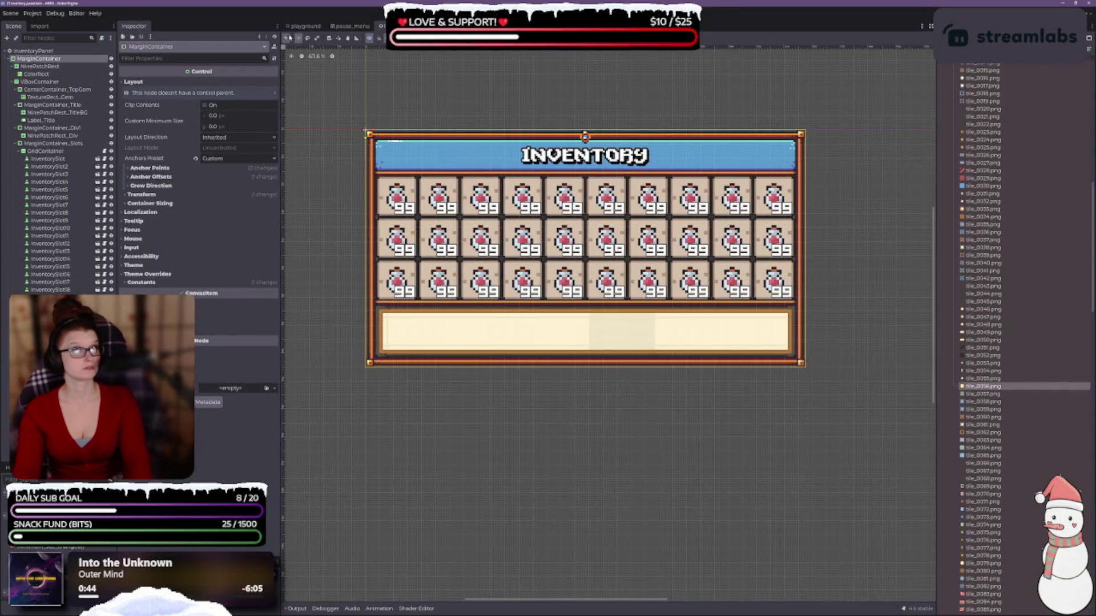
{"action": "scroll", "coordinate": [788, 423], "scroll_direction": "down", "scroll_amount": 1}
{"action": "left_click_drag", "start_coordinate": [789, 427], "coordinate": [732, 364]}
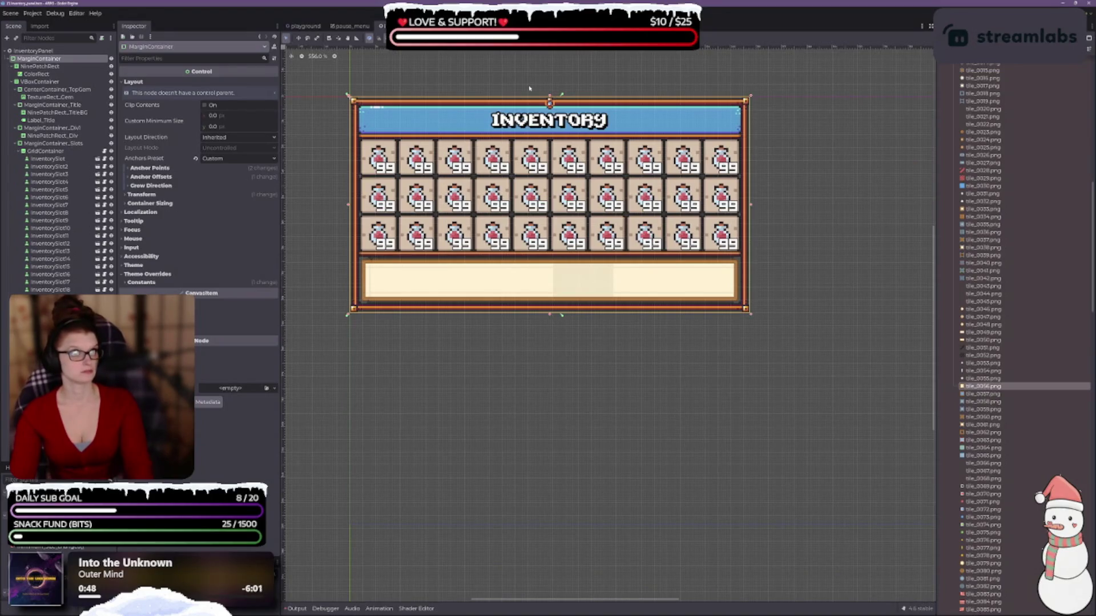
{"action": "scroll", "coordinate": [531, 269], "scroll_direction": "up", "scroll_amount": 1}
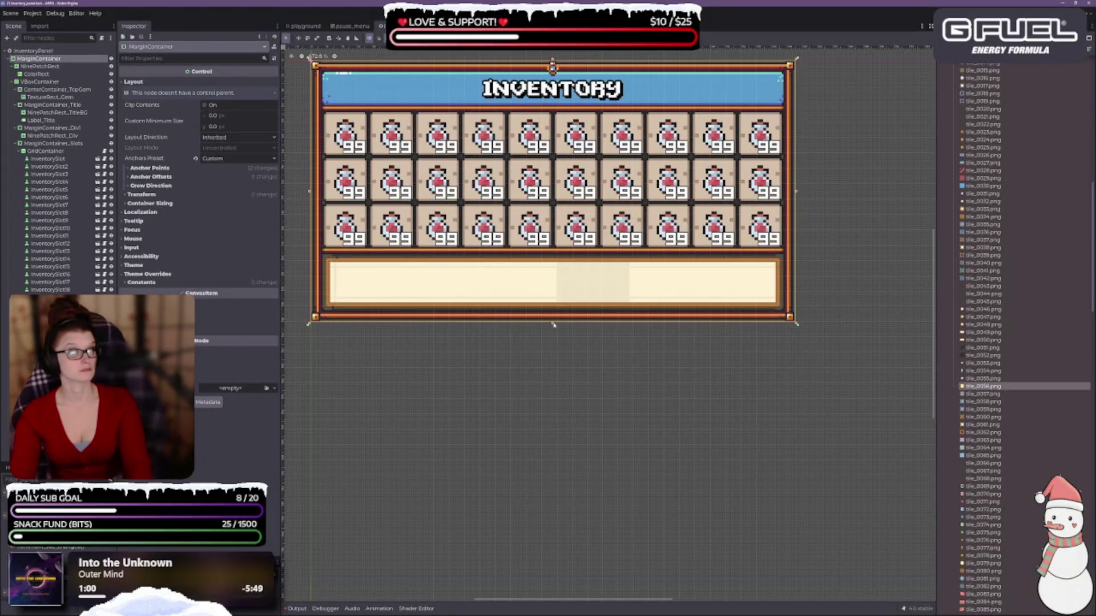
{"action": "mouse_move", "coordinate": [553, 324]}
{"action": "left_mouse_down"}
{"action": "mouse_move", "coordinate": [559, 394]}
{"action": "mouse_move", "coordinate": [567, 337]}
{"action": "mouse_move", "coordinate": [567, 354]}
{"action": "left_mouse_up"}
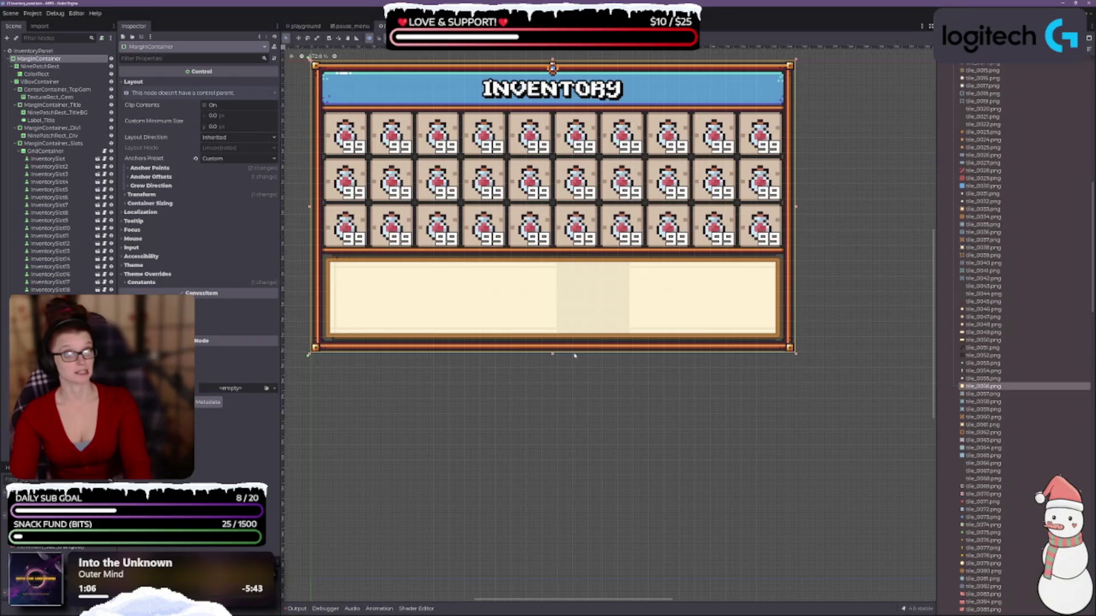
{"action": "scroll", "coordinate": [575, 356], "scroll_direction": "down", "scroll_amount": 1}
{"action": "scroll", "coordinate": [577, 337], "scroll_direction": "up", "scroll_amount": 1}
{"action": "scroll", "coordinate": [581, 304], "scroll_direction": "up", "scroll_amount": 1}
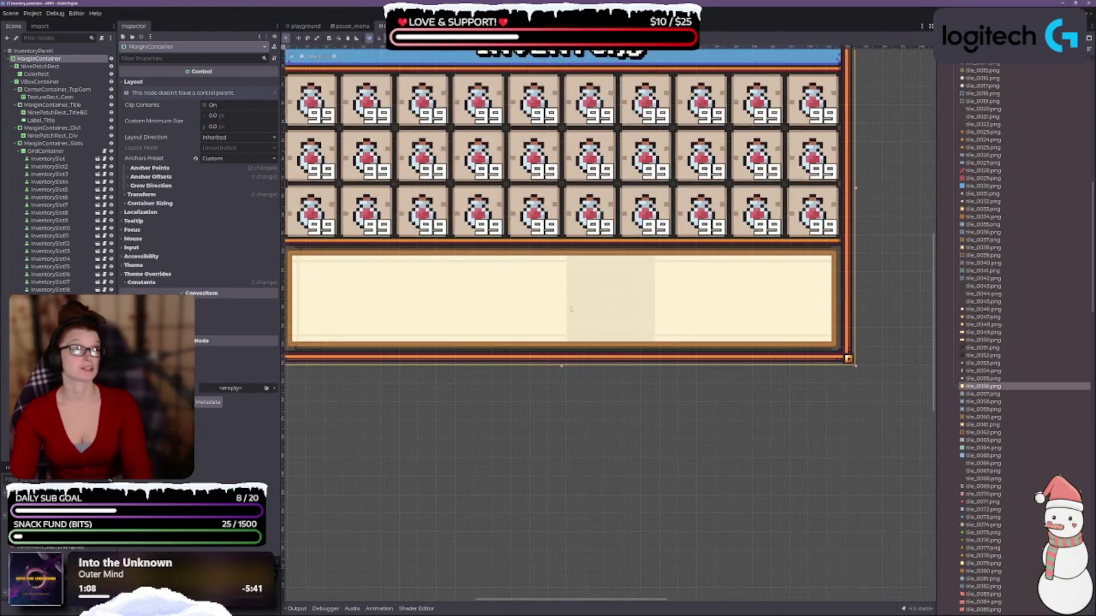
{"action": "key", "text": "f"}
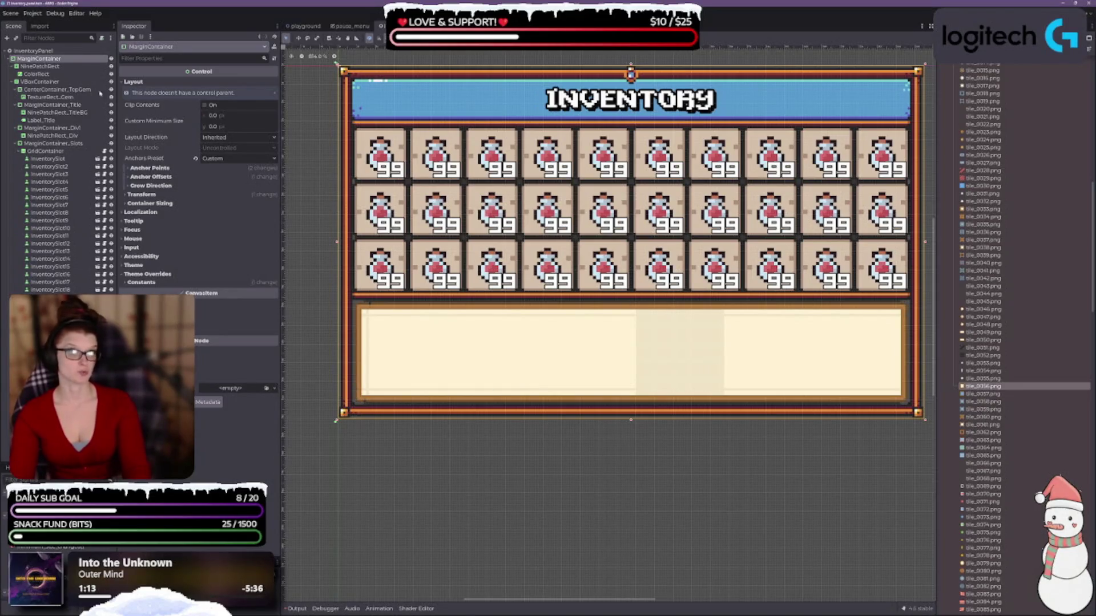
Step: Collapse the CenterContainer_TopGem and MarginContainer_Title branches in the Scene dock
{"action": "left_click", "coordinate": [9, 59]}
{"action": "left_click", "coordinate": [9, 59]}
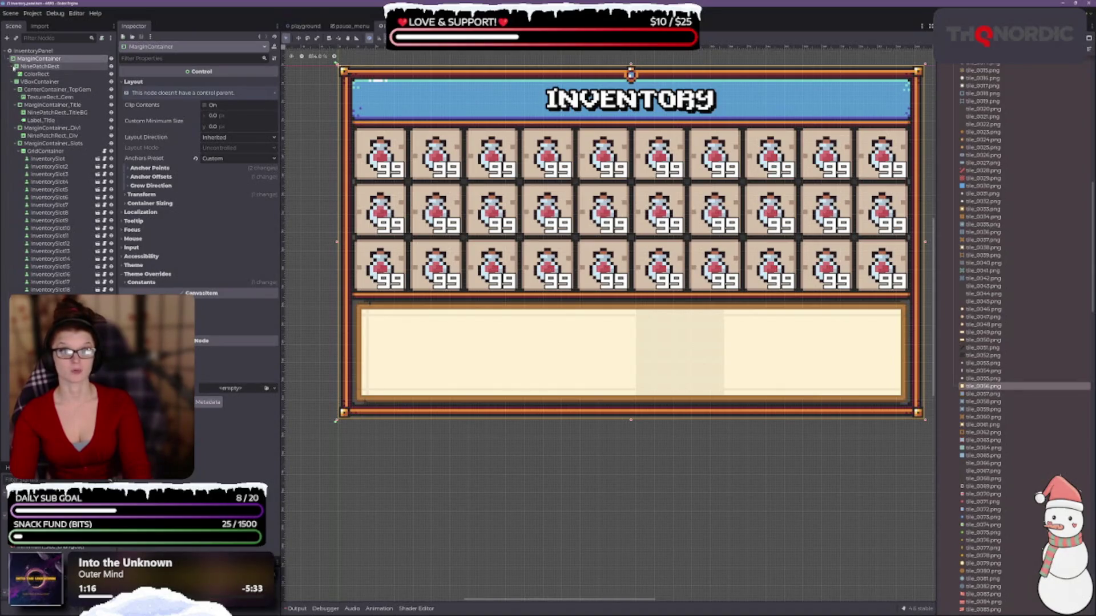
{"action": "left_click", "coordinate": [27, 74]}
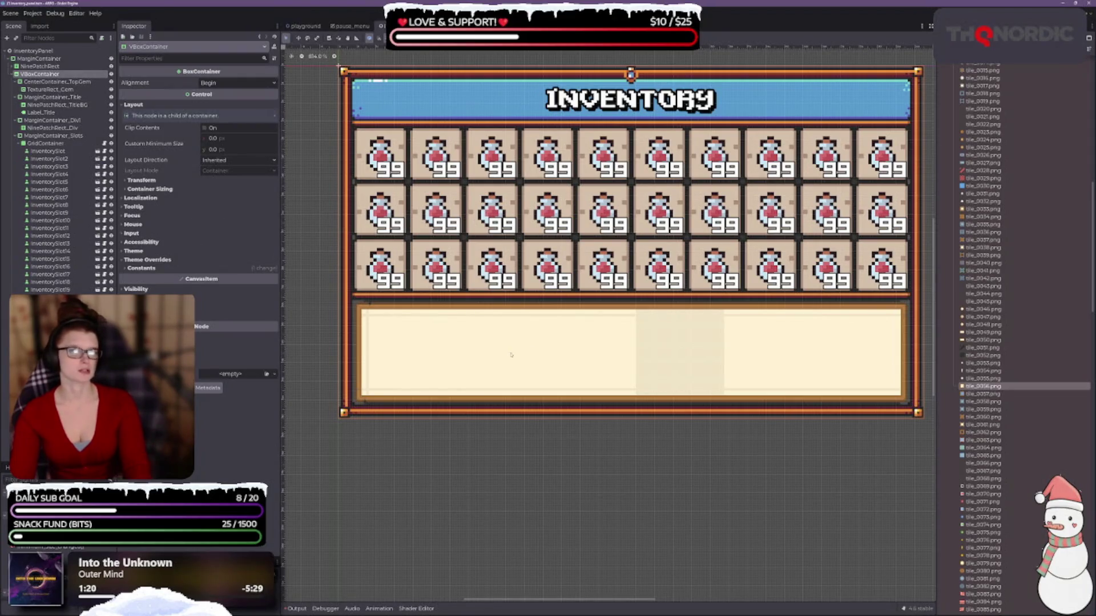
{"action": "scroll", "coordinate": [590, 303], "scroll_direction": "down", "scroll_amount": 2}
{"action": "scroll", "coordinate": [590, 303], "scroll_direction": "up", "scroll_amount": 2}
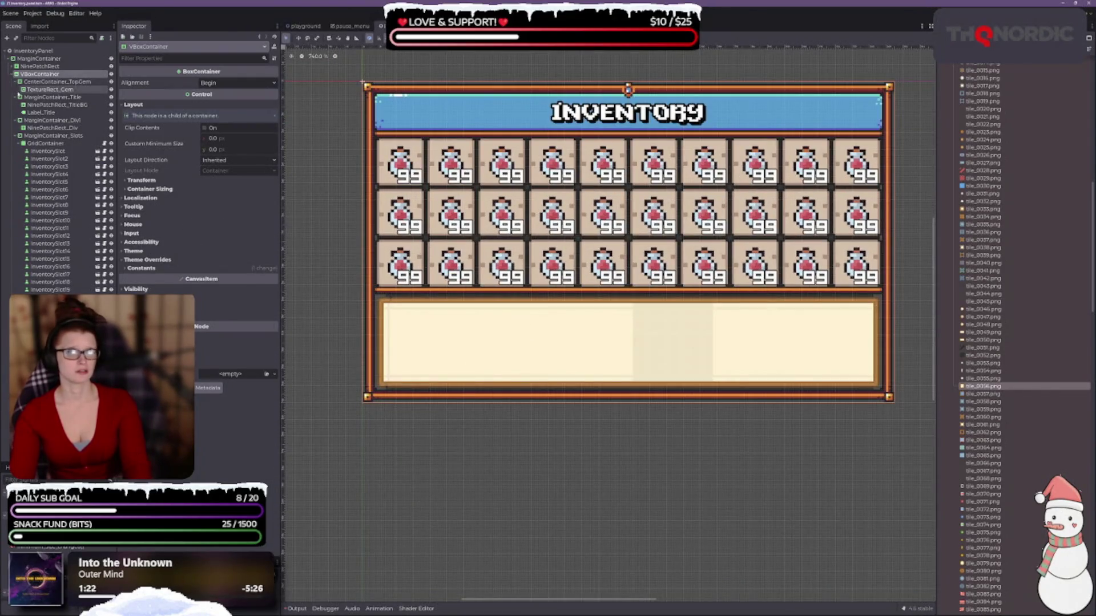
{"action": "left_click", "coordinate": [19, 83]}
{"action": "left_click", "coordinate": [16, 83]}
{"action": "left_click", "coordinate": [16, 90]}
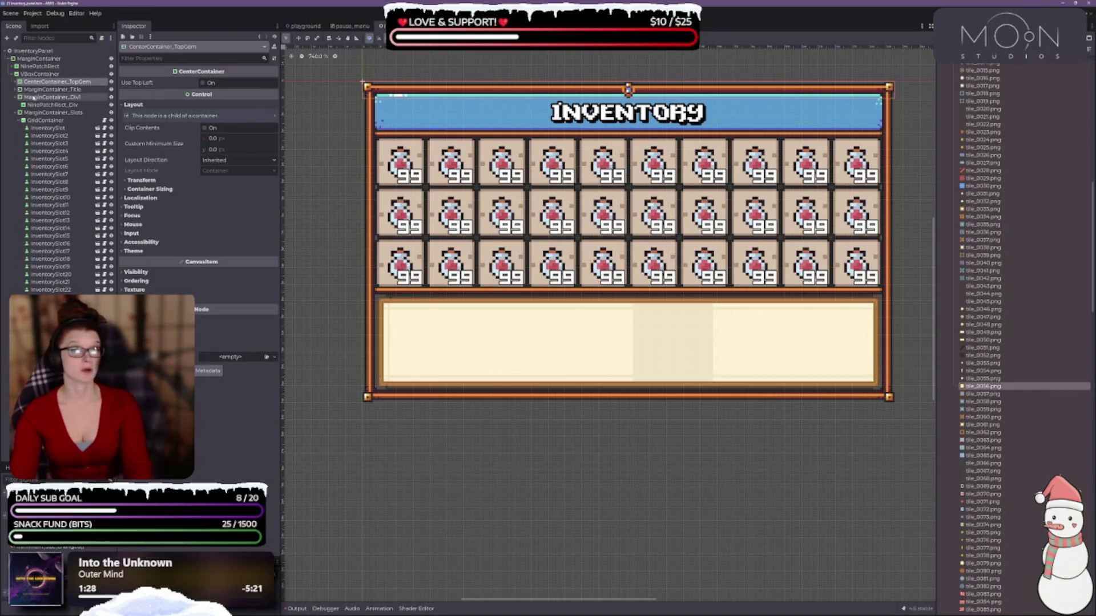
Step: Select MarginContainer_Div1 alongside MarginContainer_Slots, ending with the divider container selected
{"action": "left_click", "coordinate": [36, 97]}
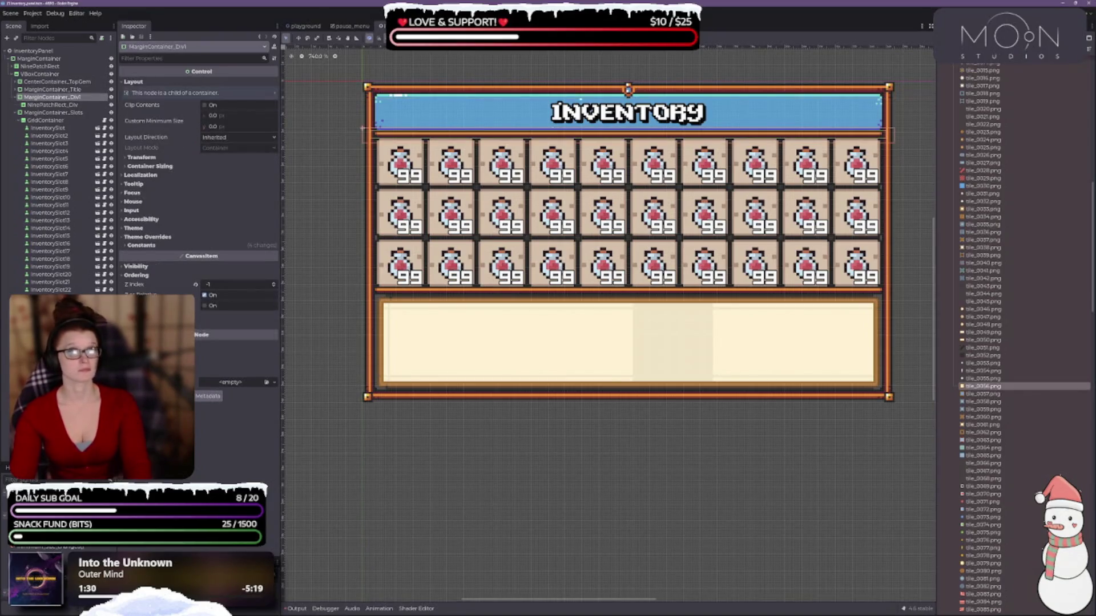
{"action": "scroll", "coordinate": [623, 204], "scroll_direction": "up", "scroll_amount": 1}
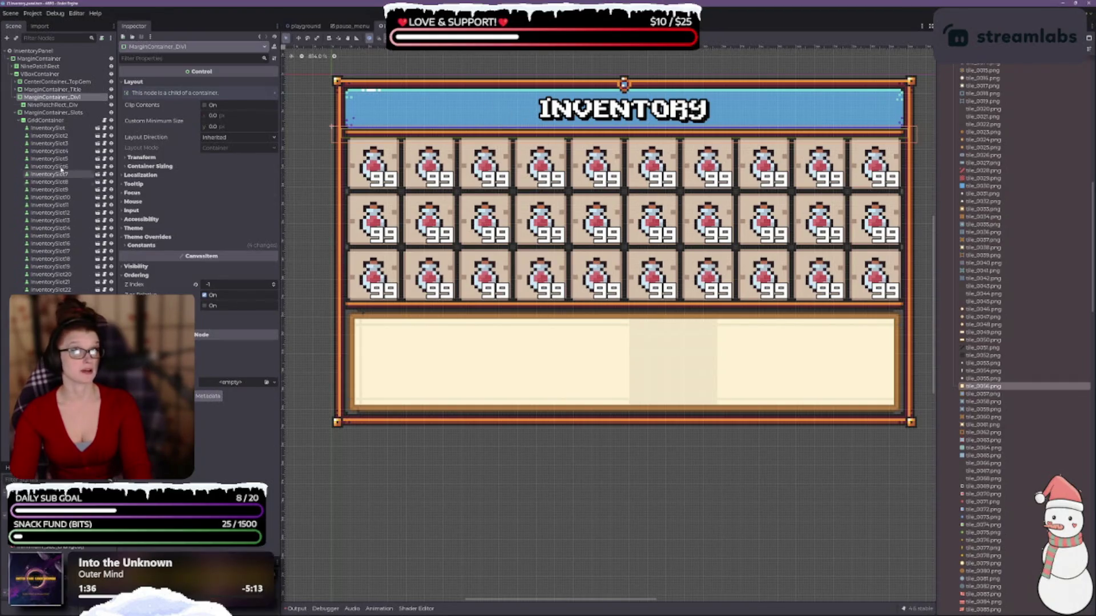
{"action": "left_click", "coordinate": [39, 113], "text": "ctrl"}
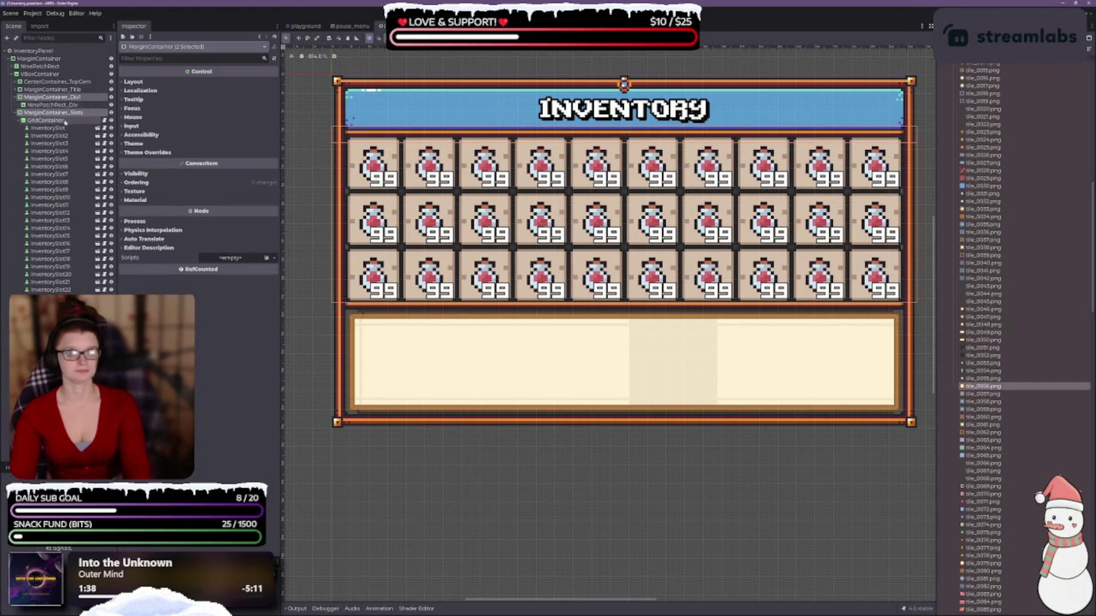
{"action": "left_click", "coordinate": [36, 114], "text": "ctrl"}
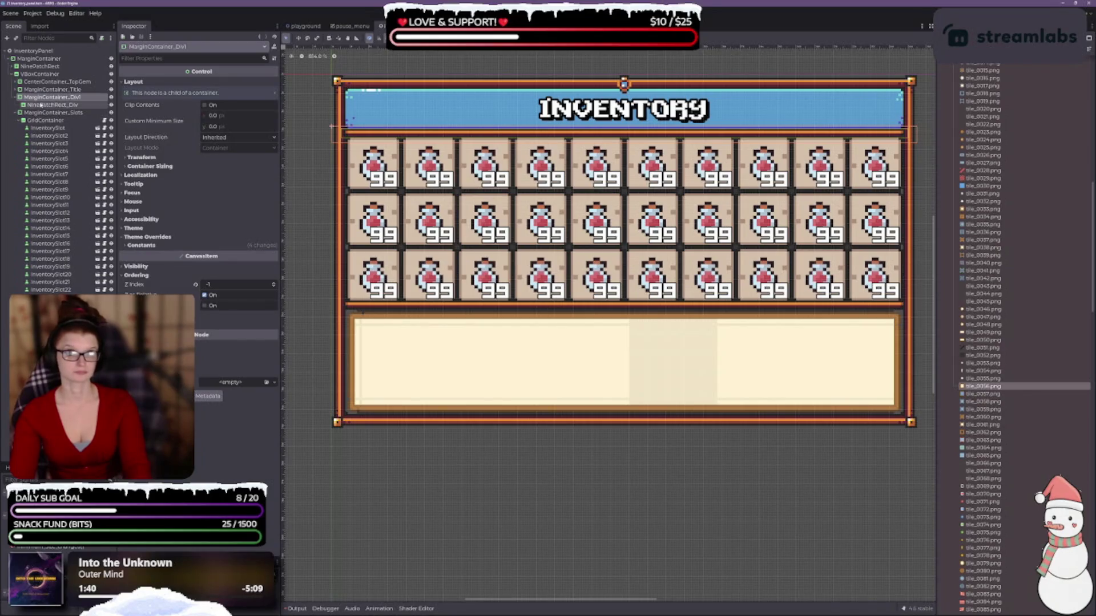
{"action": "left_click", "coordinate": [40, 73]}
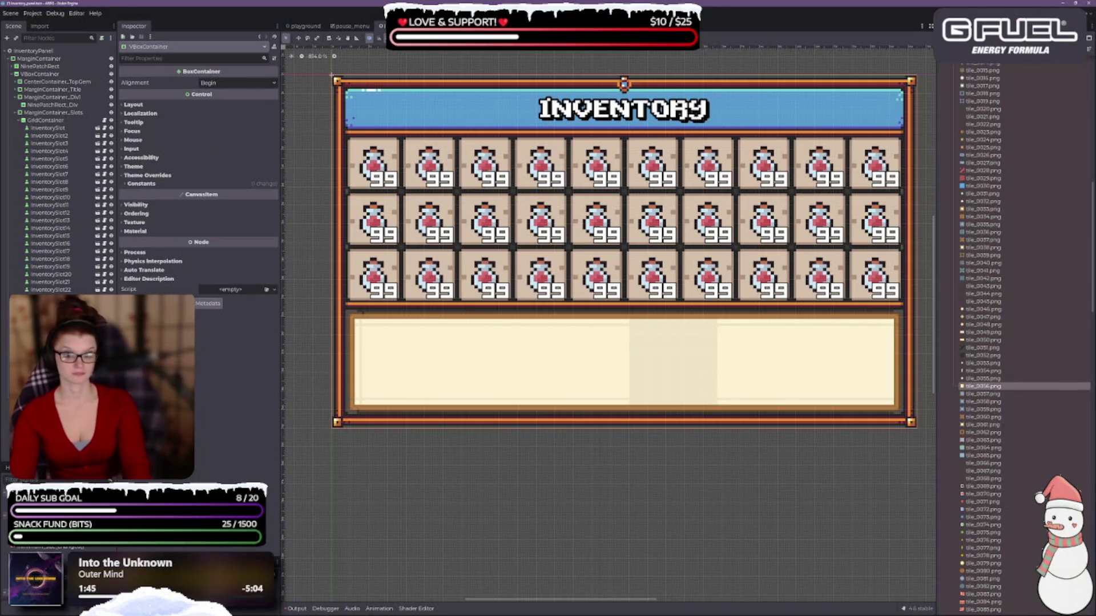
{"action": "left_click", "coordinate": [52, 97]}
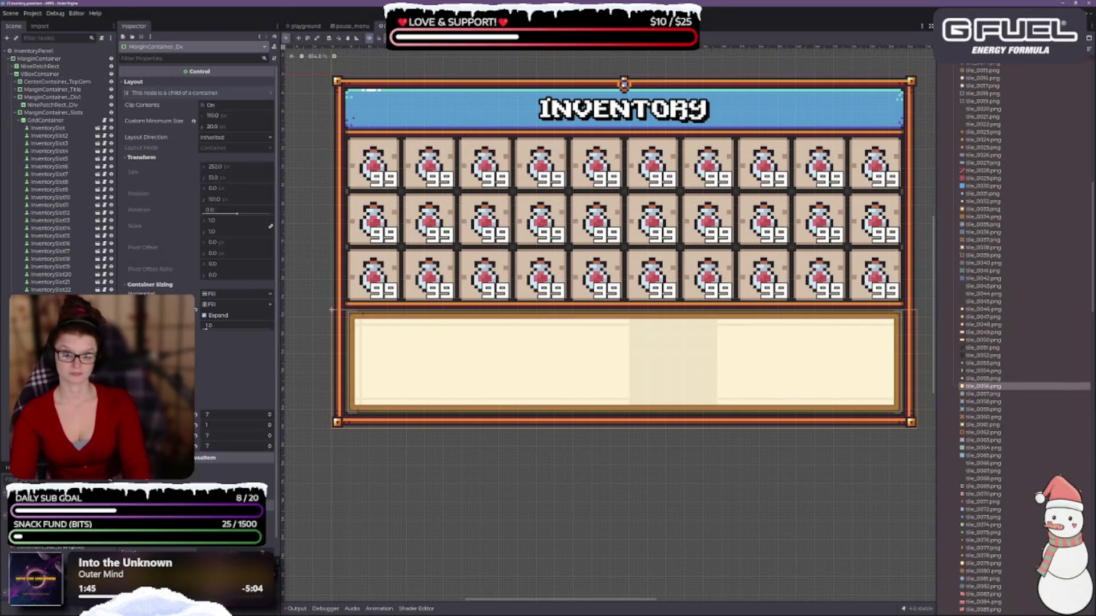
{"action": "left_click", "coordinate": [61, 105], "text": "ctrl"}
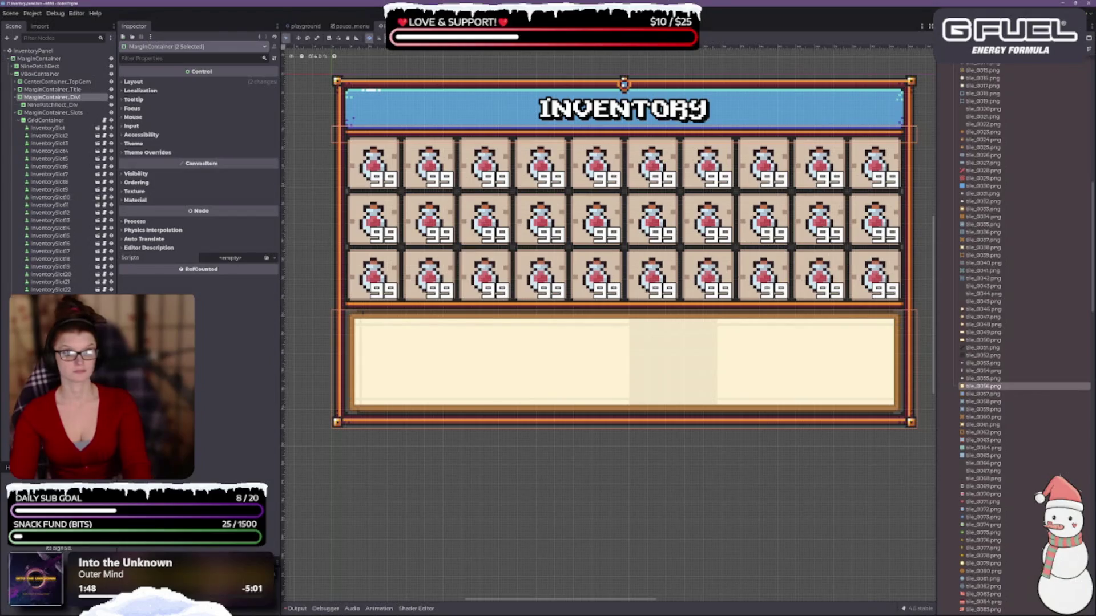
{"action": "left_click", "coordinate": [123, 82]}
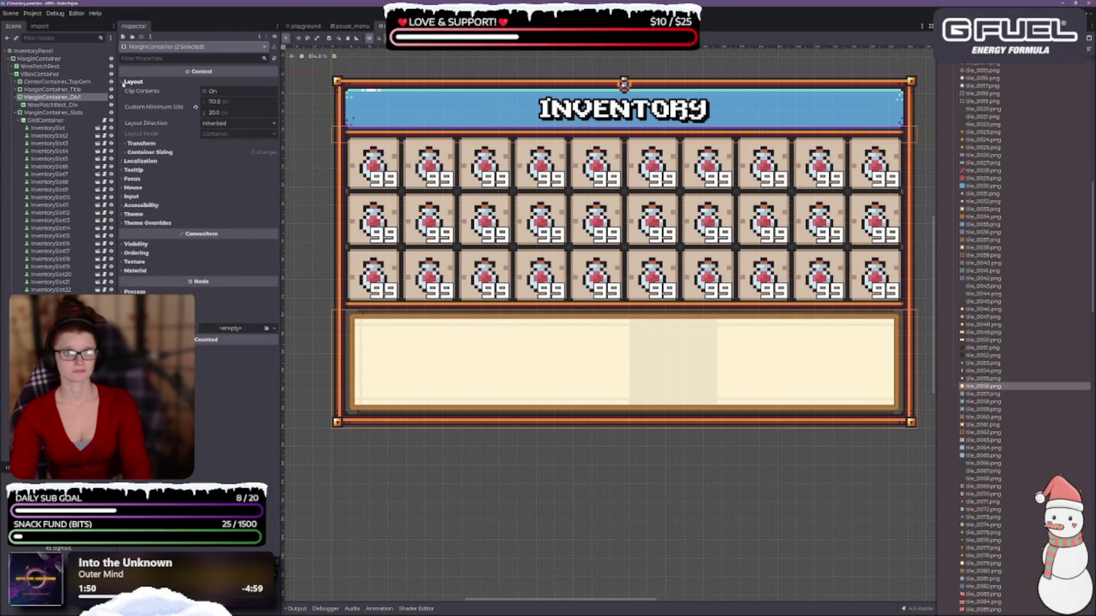
{"action": "left_click", "coordinate": [141, 143]}
{"action": "left_click", "coordinate": [160, 271]}
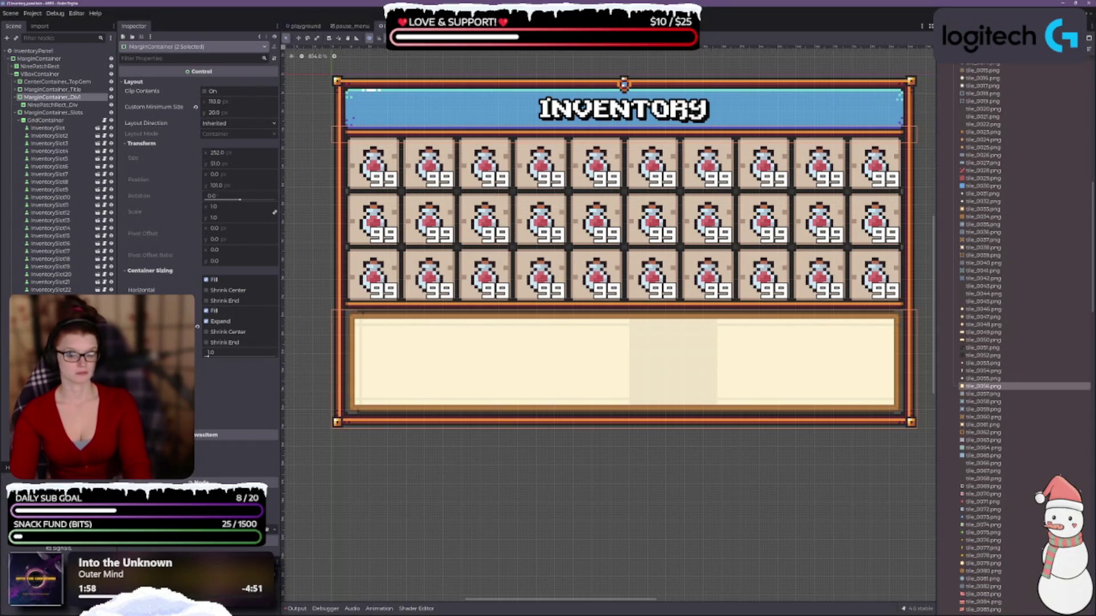
{"action": "left_click", "coordinate": [228, 431]}
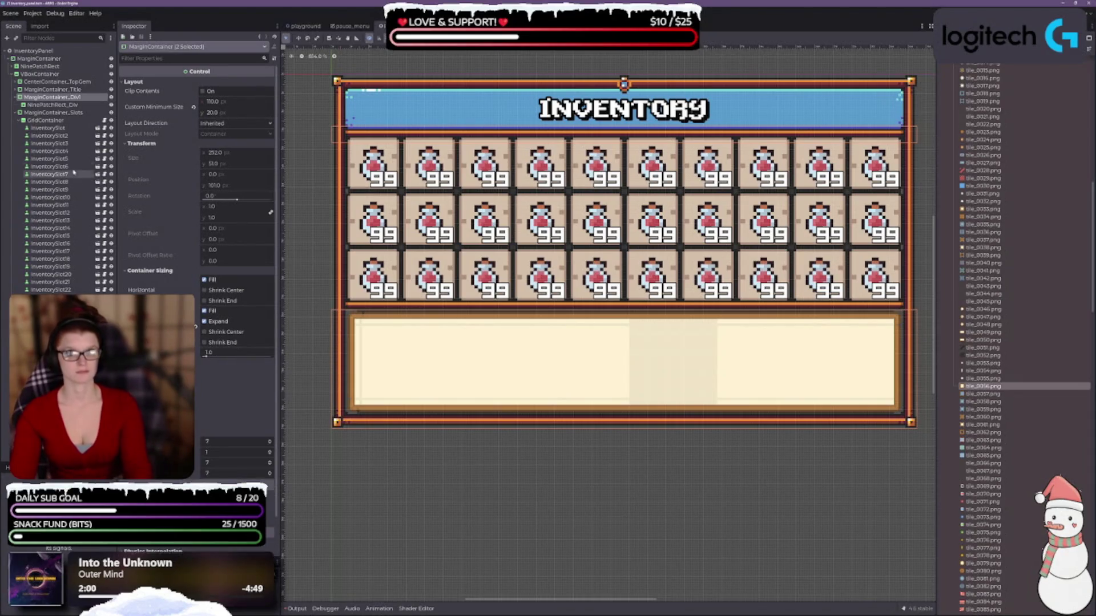
{"action": "left_click", "coordinate": [40, 98]}
{"action": "left_click", "coordinate": [141, 245]}
{"action": "left_click", "coordinate": [139, 166]}
{"action": "left_click", "coordinate": [141, 156]}
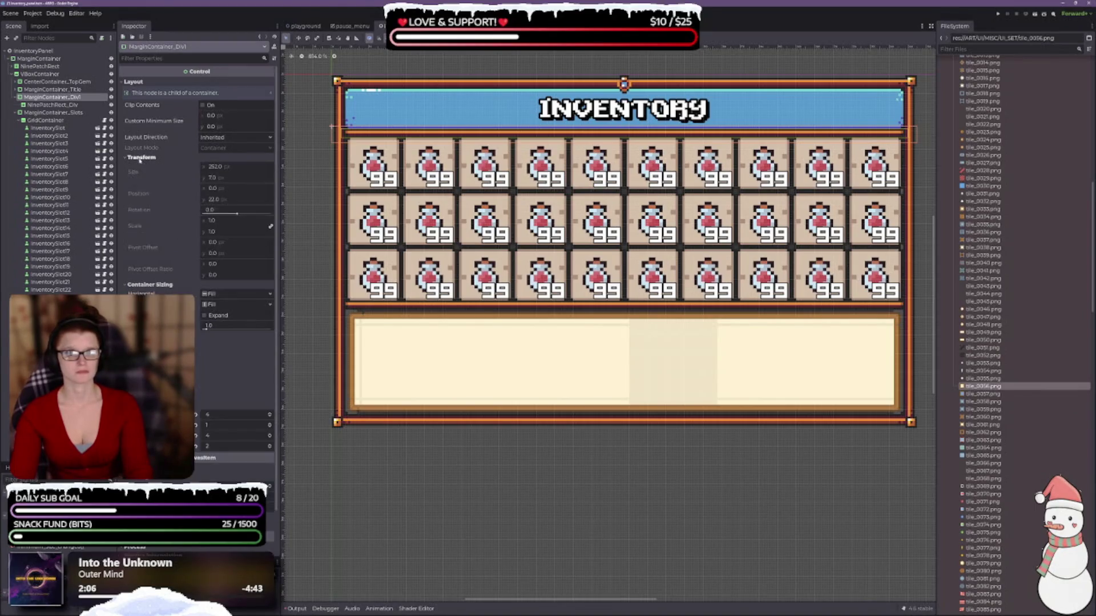
{"action": "left_click", "coordinate": [211, 316]}
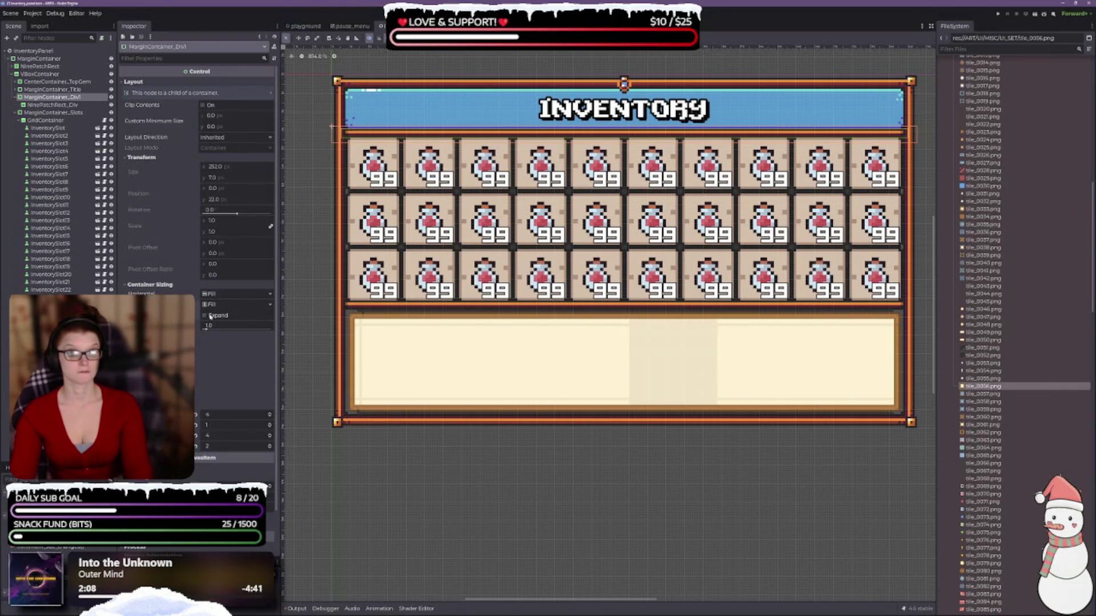
{"action": "left_click", "coordinate": [211, 317]}
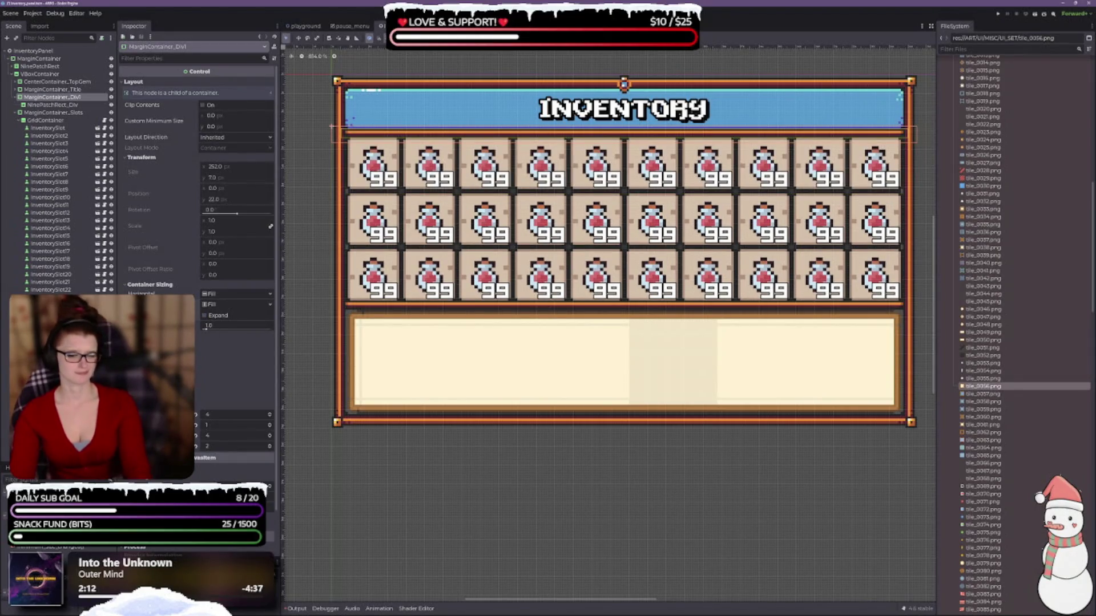
{"action": "left_click", "coordinate": [269, 424]}
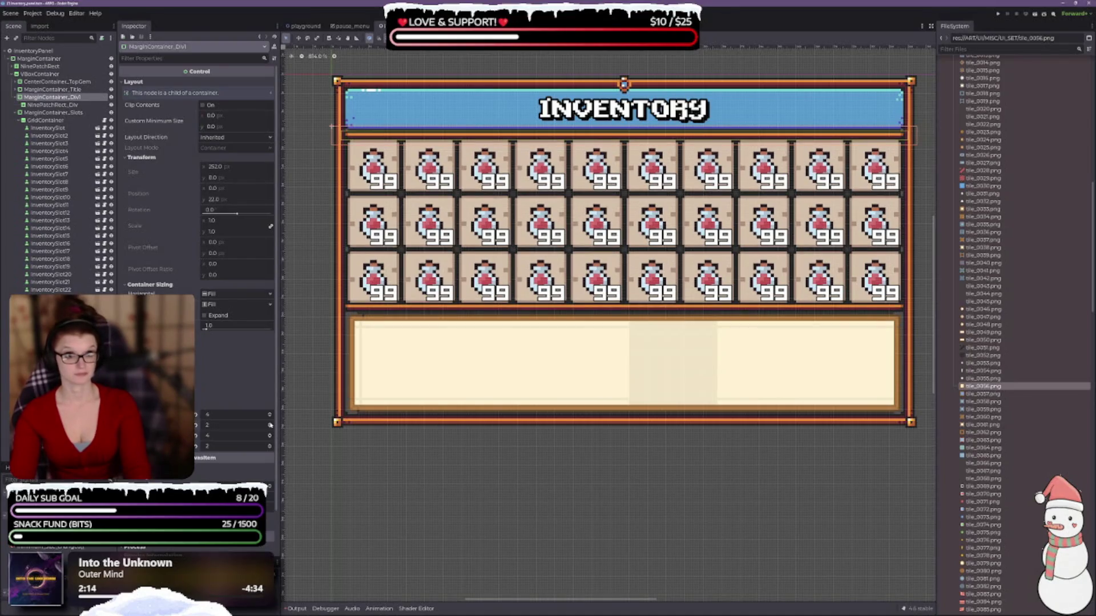
{"action": "scroll", "coordinate": [402, 128], "scroll_direction": "up", "scroll_amount": 3}
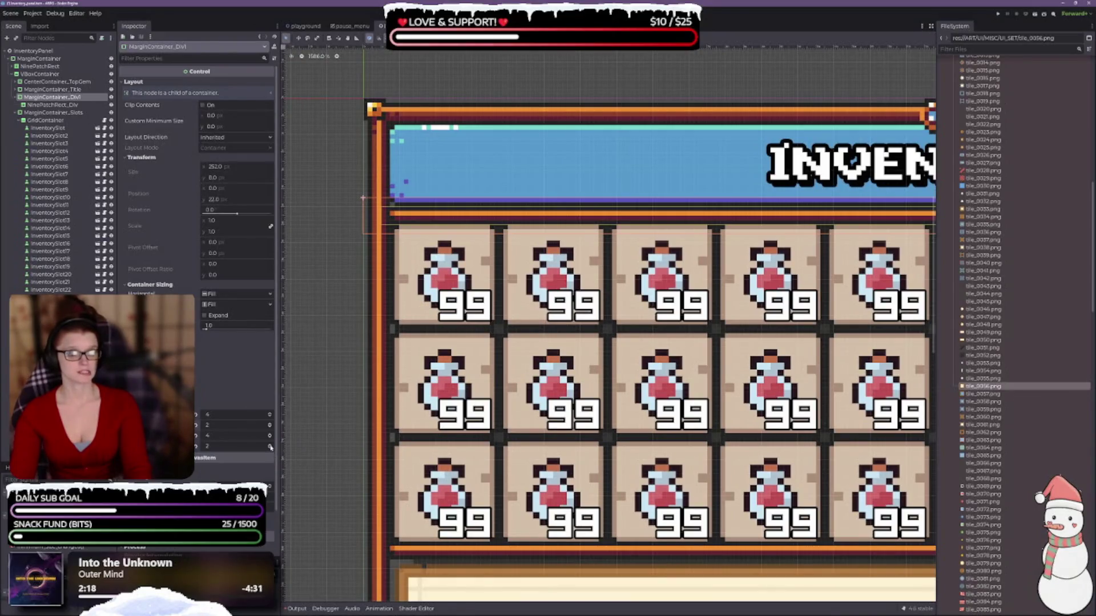
{"action": "left_click", "coordinate": [269, 427]}
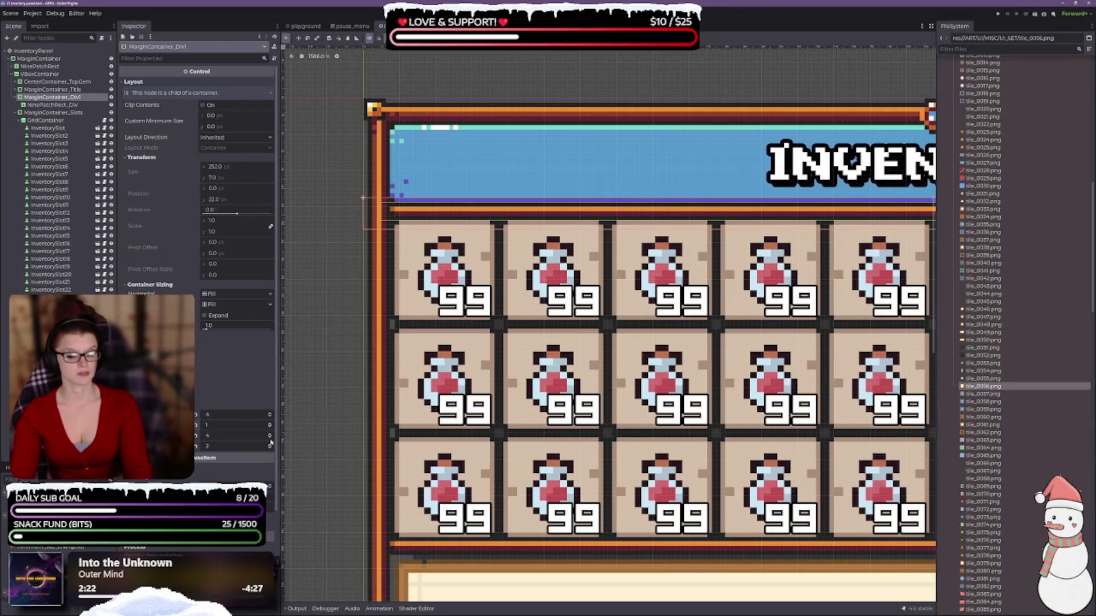
{"action": "left_click", "coordinate": [270, 445]}
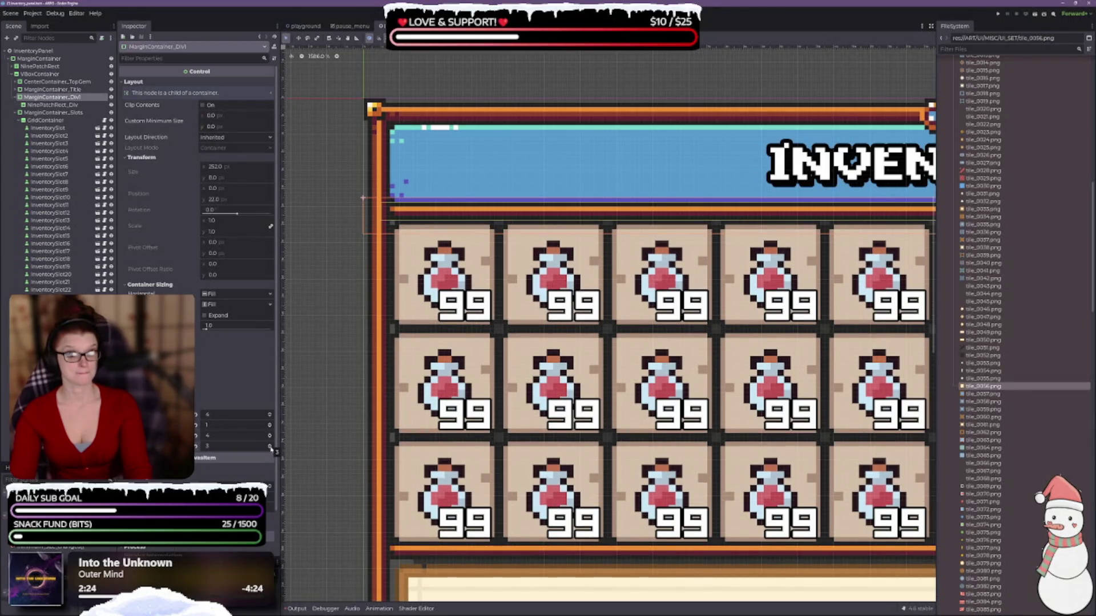
{"action": "left_click", "coordinate": [269, 449]}
{"action": "scroll", "coordinate": [354, 285], "scroll_direction": "down", "scroll_amount": 5}
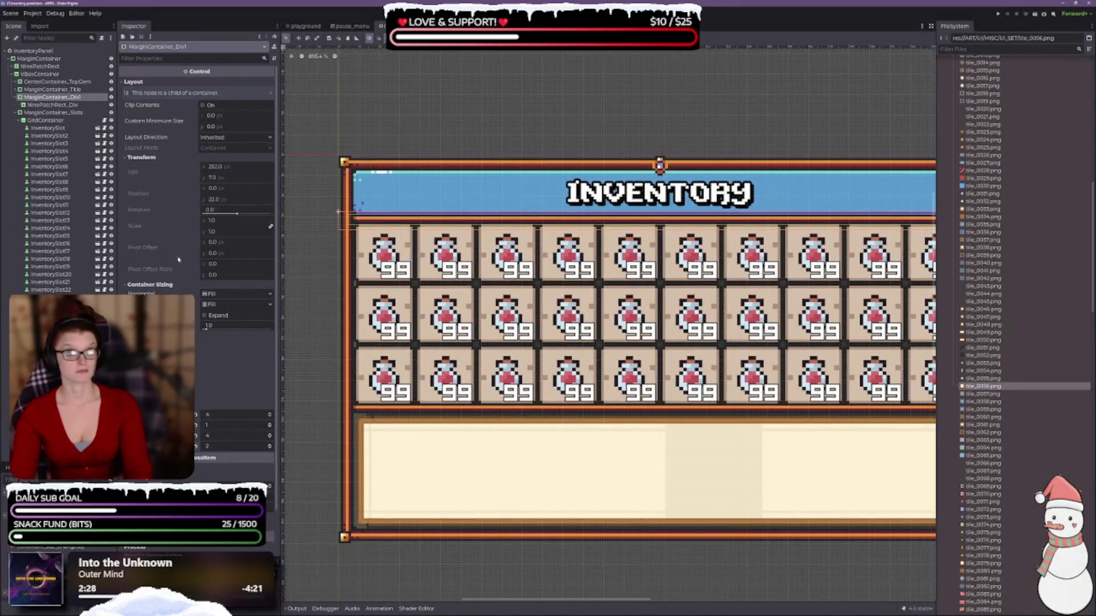
{"action": "left_click", "coordinate": [51, 104]}
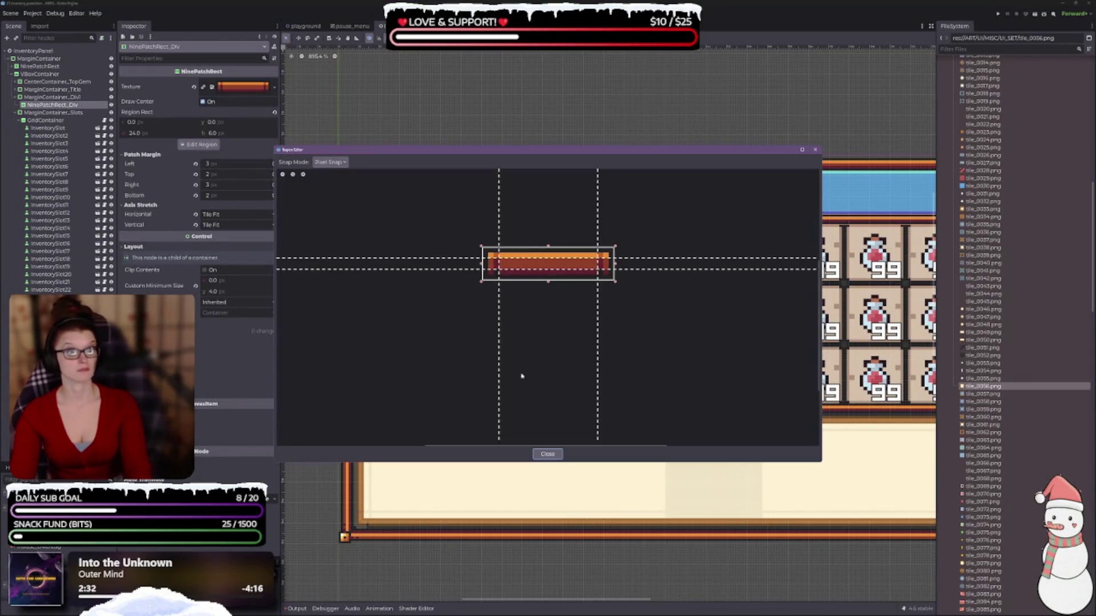
{"action": "mouse_move", "coordinate": [468, 152]}
{"action": "left_mouse_down"}
{"action": "mouse_move", "coordinate": [526, 427]}
{"action": "mouse_move", "coordinate": [521, 372]}
{"action": "left_mouse_up"}
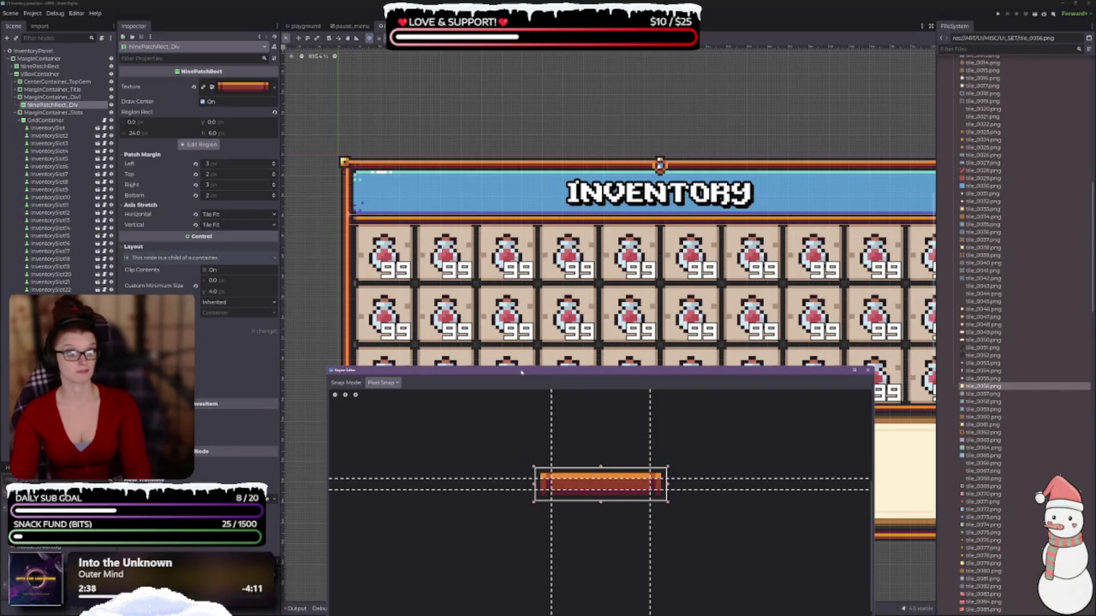
{"action": "left_click", "coordinate": [868, 370]}
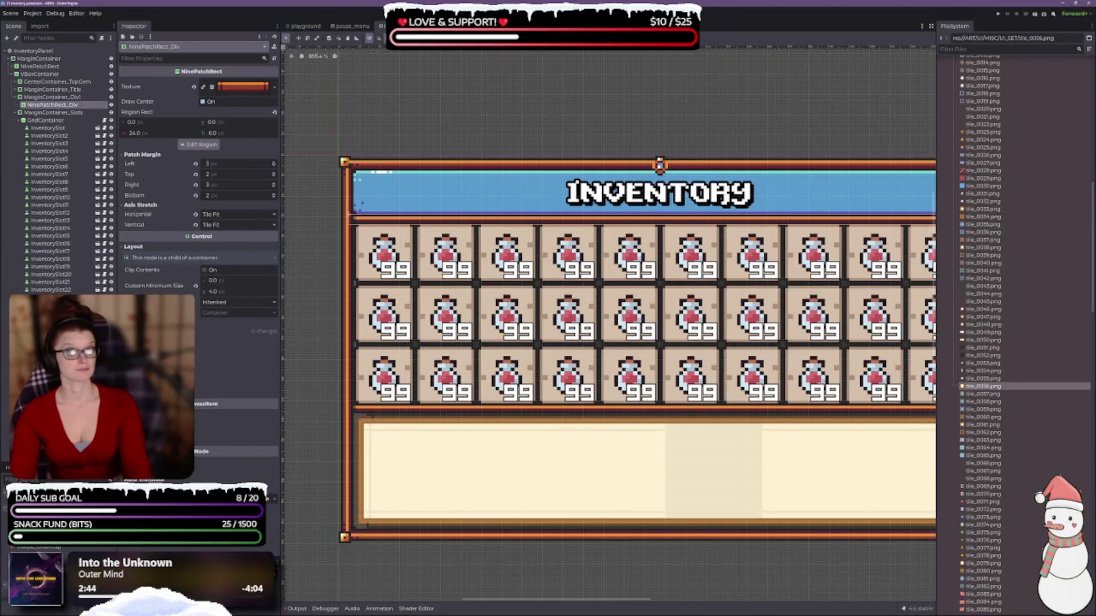
{"action": "left_click", "coordinate": [207, 331]}
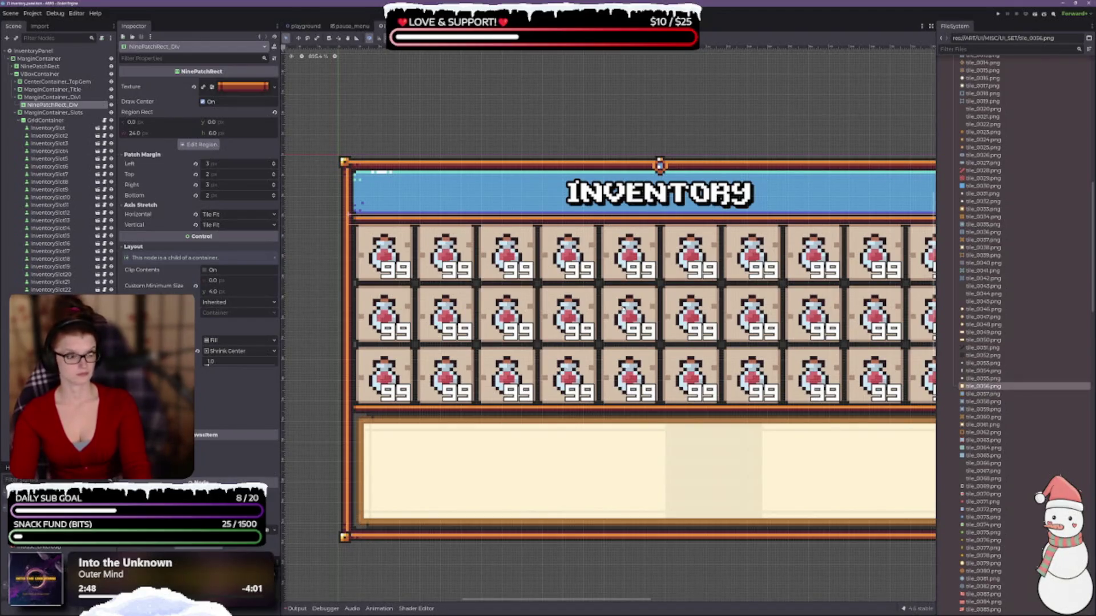
{"action": "scroll", "coordinate": [608, 294], "scroll_direction": "down", "scroll_amount": 3}
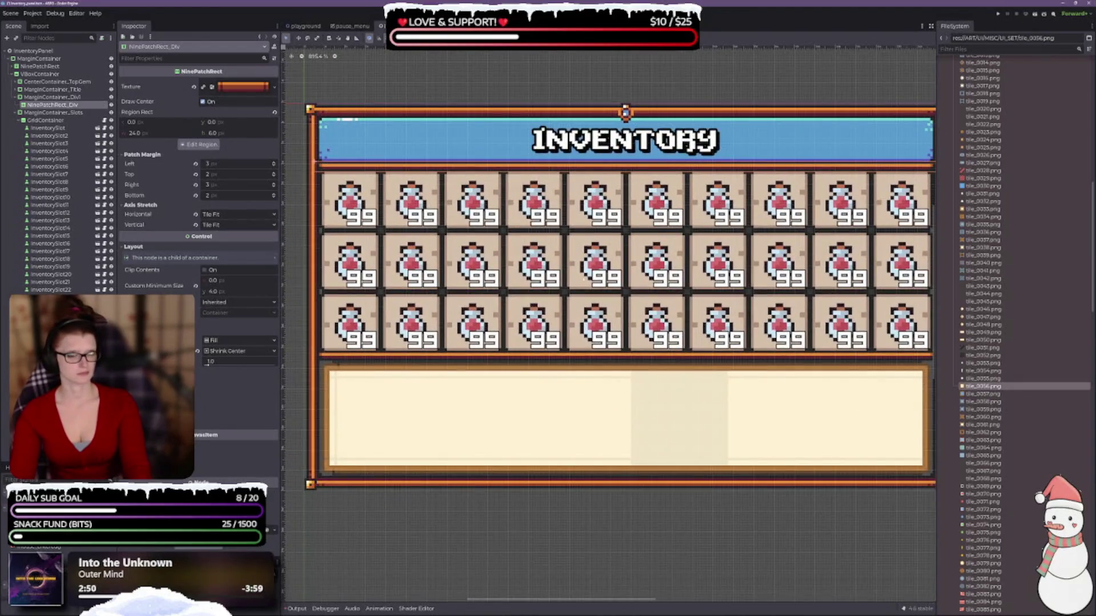
{"action": "scroll", "coordinate": [331, 87], "scroll_direction": "up", "scroll_amount": 5}
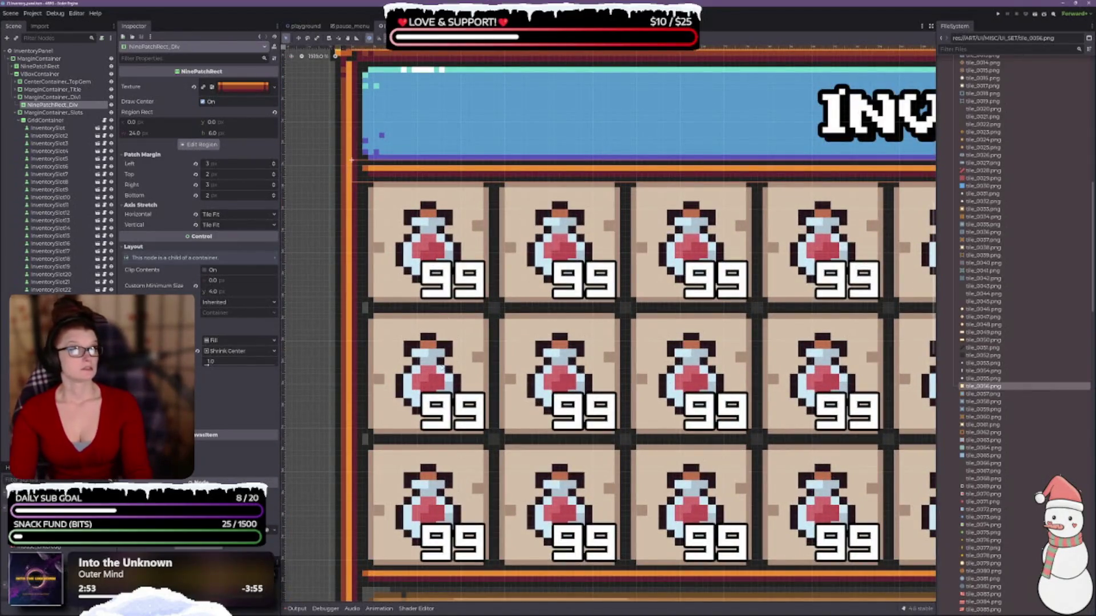
{"action": "scroll", "coordinate": [342, 63], "scroll_direction": "down", "scroll_amount": 3}
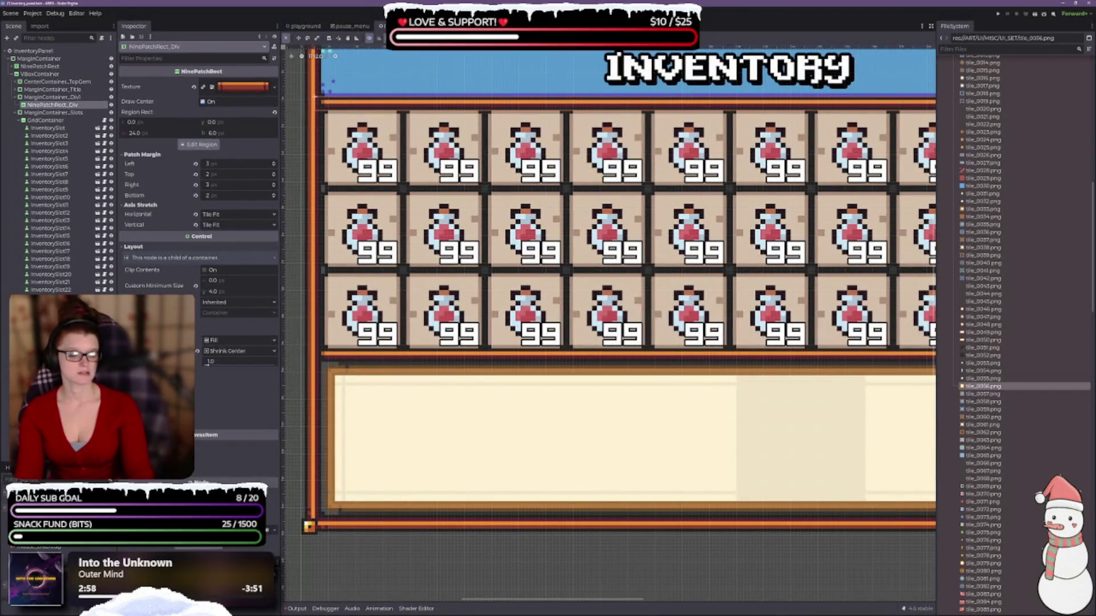
{"action": "left_click", "coordinate": [197, 352]}
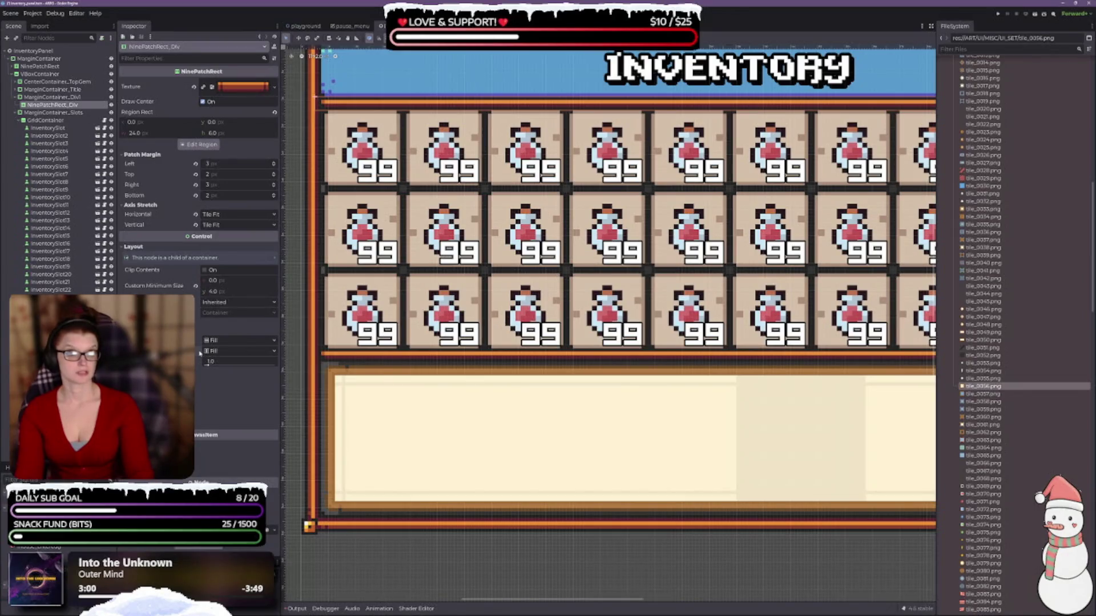
{"action": "key", "text": "ctrl+z"}
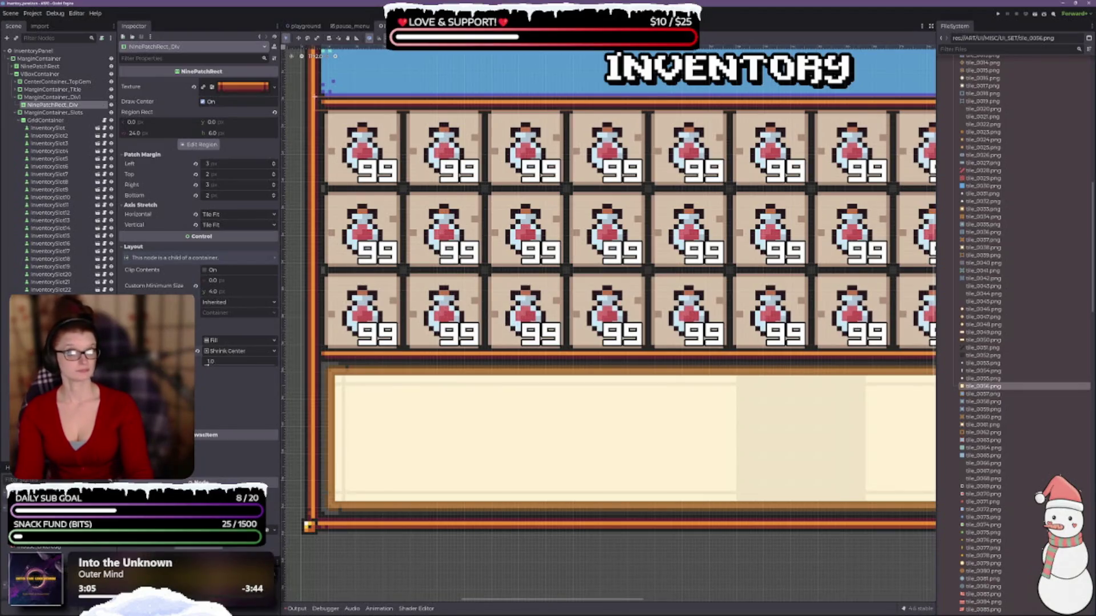
{"action": "scroll", "coordinate": [691, 86], "scroll_direction": "down", "scroll_amount": 2}
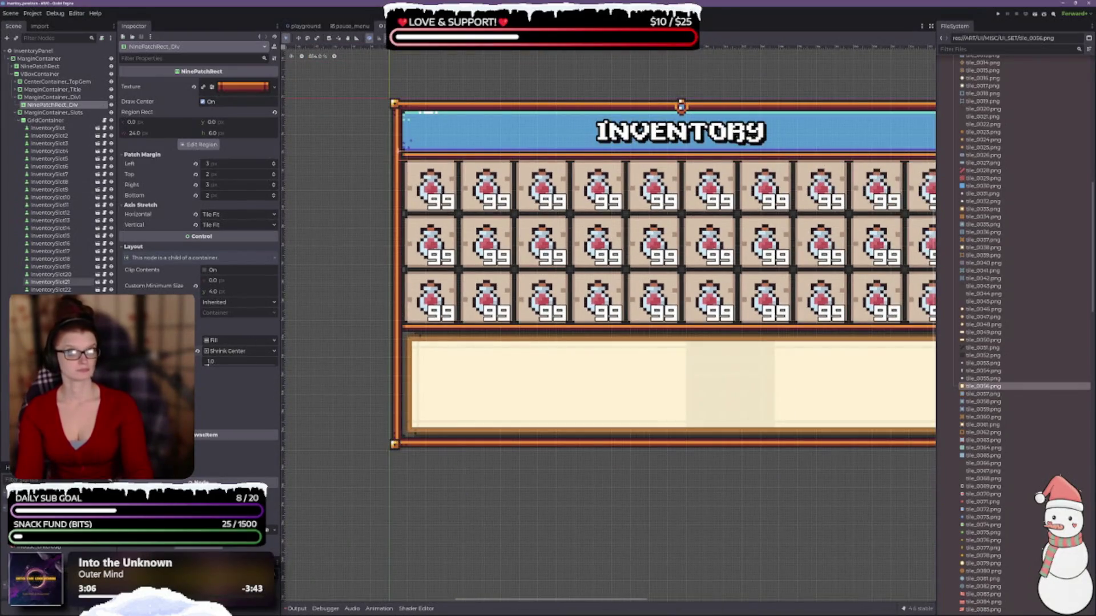
{"action": "left_click", "coordinate": [557, 331]}
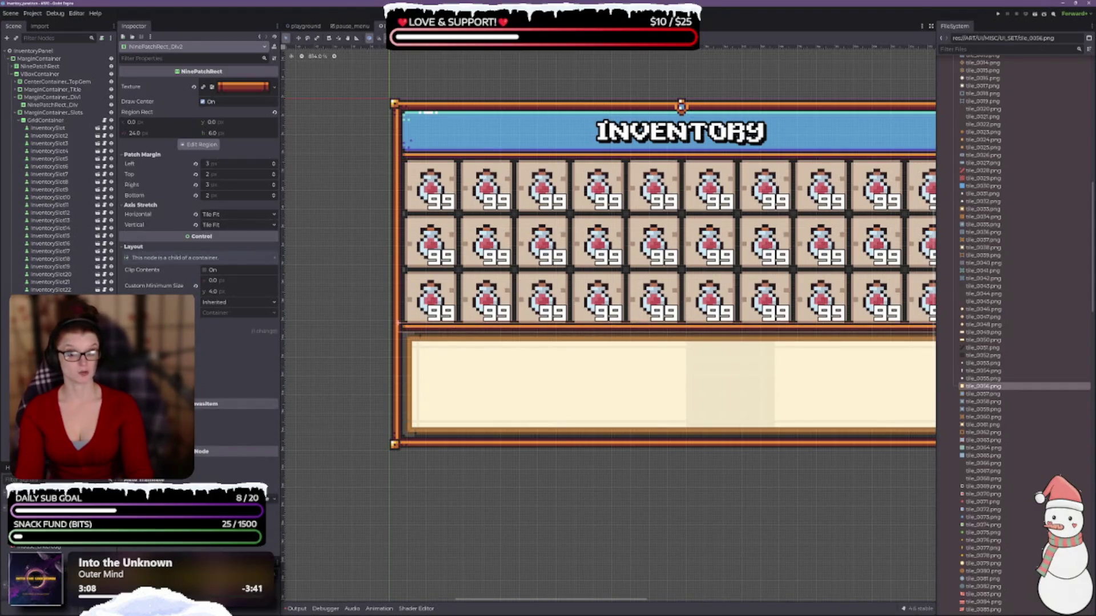
Step: Reveal MarginContainer_Div2's margin overrides and nudge its bottom margin up and back
{"action": "left_click_drag", "start_coordinate": [692, 355], "coordinate": [620, 314]}
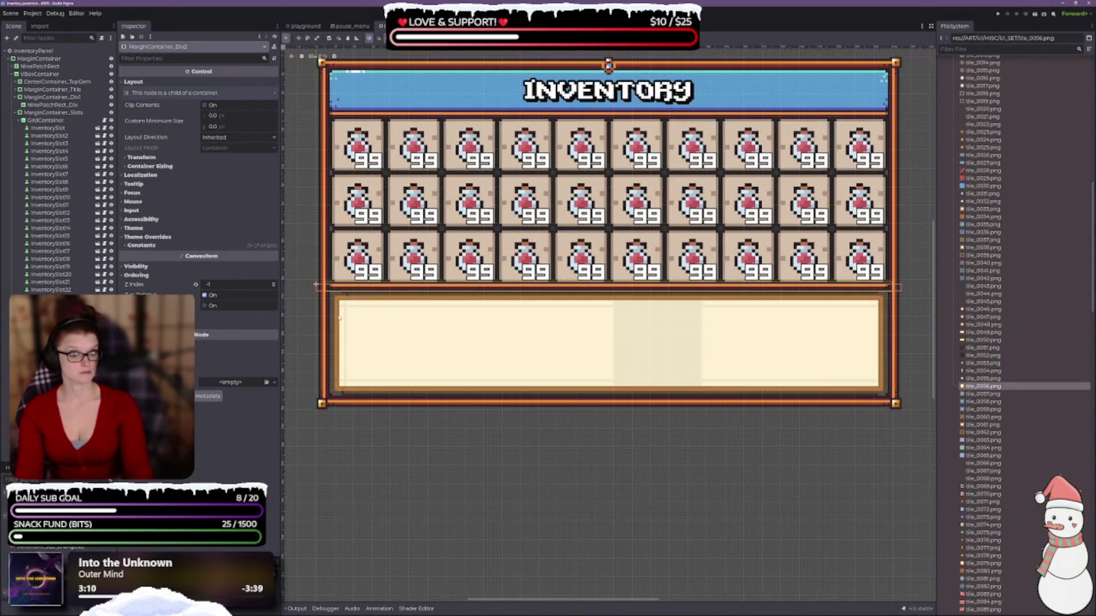
{"action": "scroll", "coordinate": [339, 315], "scroll_direction": "up", "scroll_amount": 1}
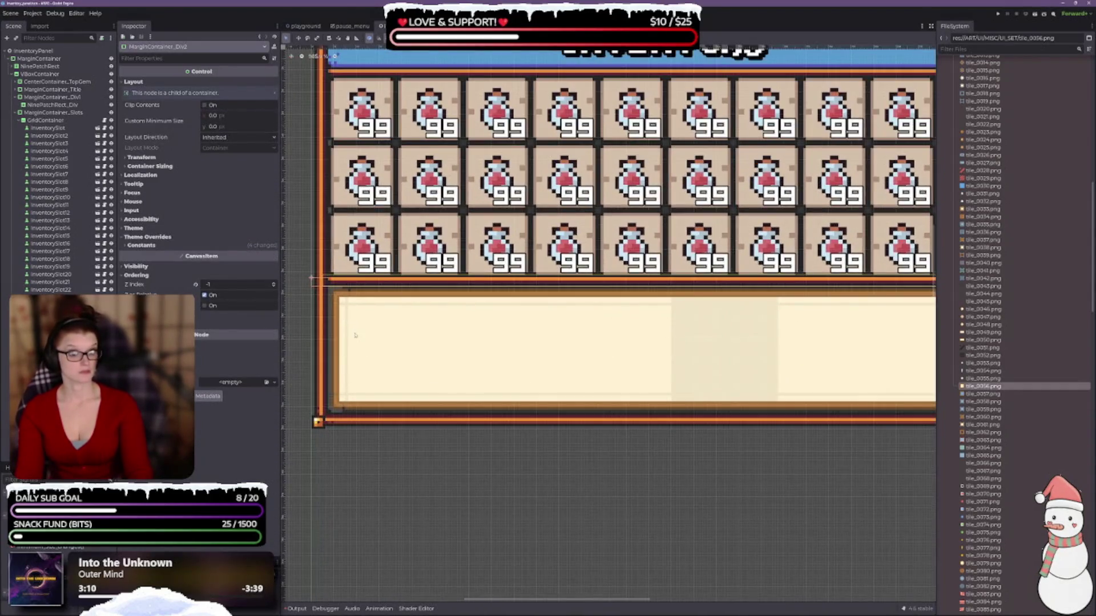
{"action": "left_click", "coordinate": [141, 245]}
{"action": "left_click", "coordinate": [274, 284]}
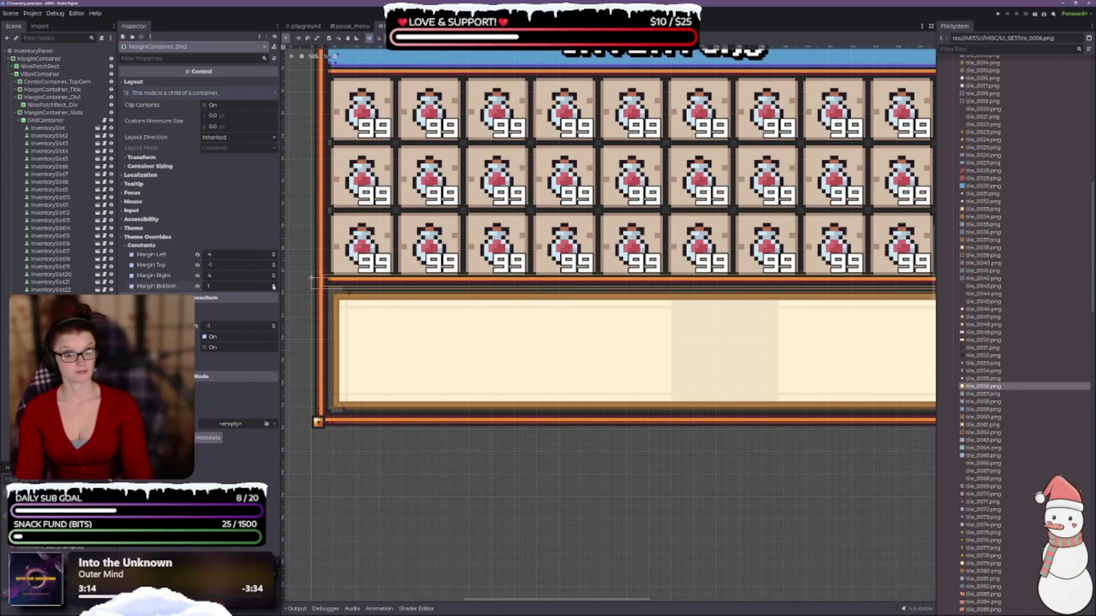
{"action": "left_click", "coordinate": [273, 287]}
{"action": "left_click", "coordinate": [274, 288]}
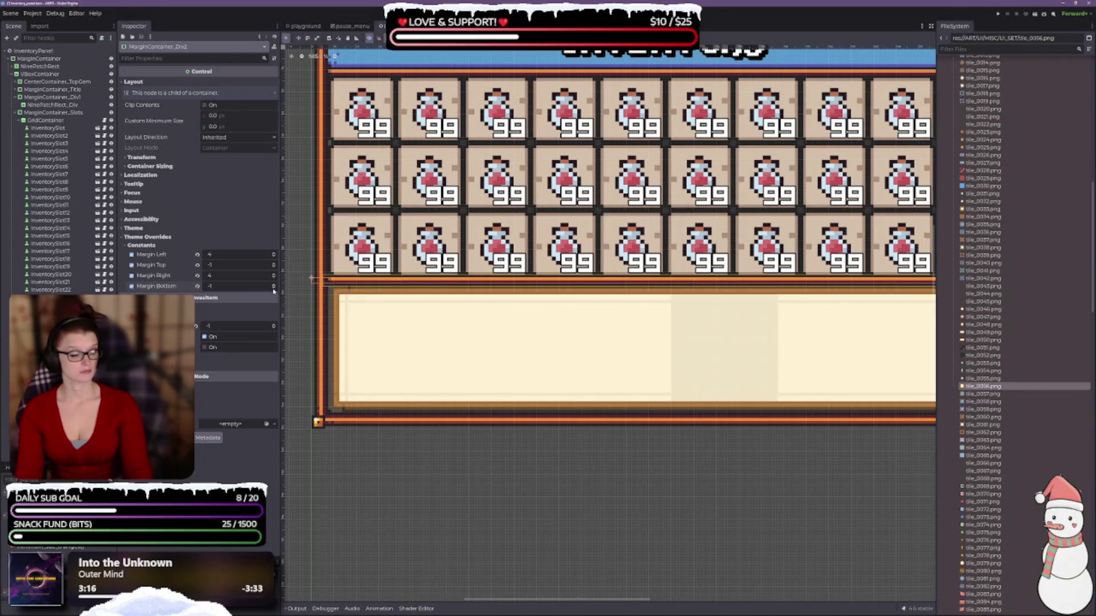
{"action": "scroll", "coordinate": [381, 326], "scroll_direction": "up", "scroll_amount": 2}
{"action": "scroll", "coordinate": [381, 326], "scroll_direction": "up", "scroll_amount": 1}
{"action": "left_click_drag", "start_coordinate": [382, 326], "coordinate": [597, 370]}
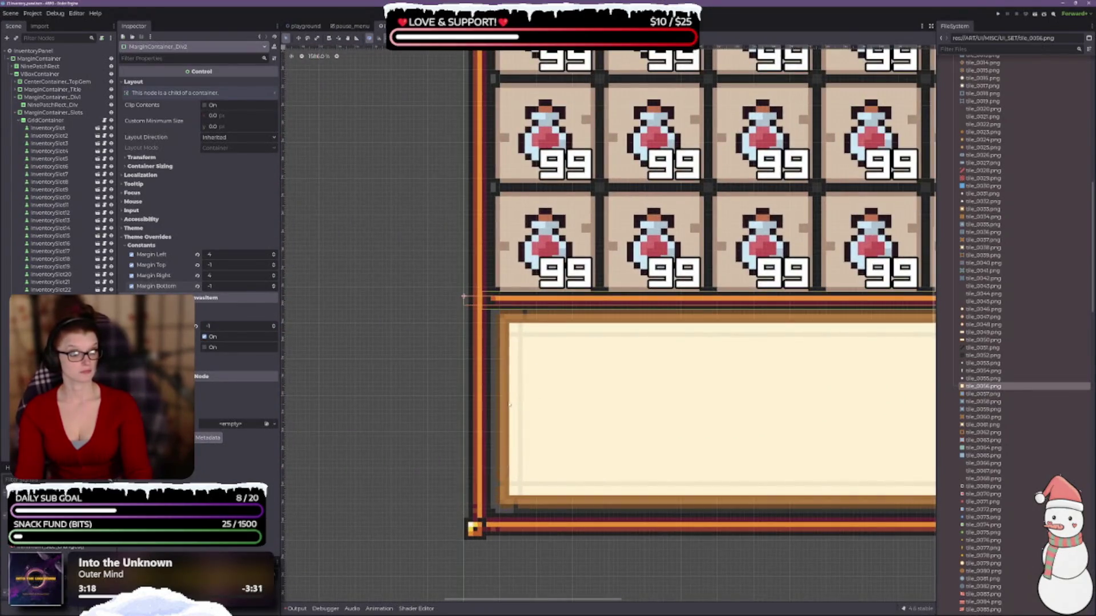
Step: Step the divider's top margin down, then back up until it reads 2
{"action": "left_click", "coordinate": [273, 267]}
{"action": "left_click", "coordinate": [274, 270]}
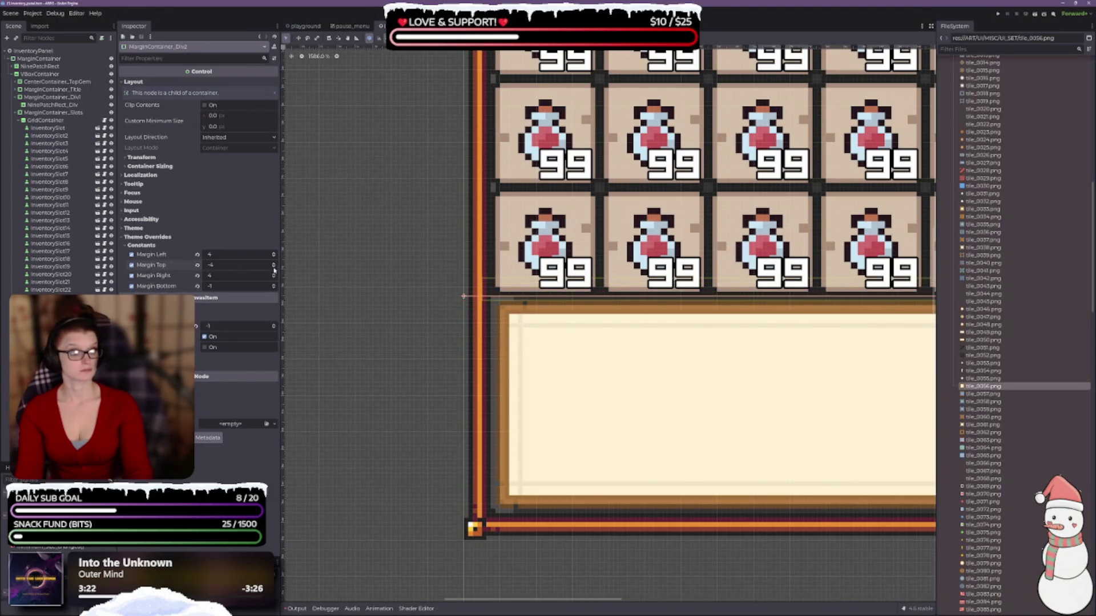
{"action": "left_click", "coordinate": [274, 271]}
{"action": "left_click", "coordinate": [274, 270]}
{"action": "left_click", "coordinate": [274, 271]}
{"action": "left_click", "coordinate": [274, 270]}
{"action": "left_click", "coordinate": [274, 269]}
{"action": "left_click", "coordinate": [274, 267]}
{"action": "left_click", "coordinate": [274, 266]}
{"action": "left_click", "coordinate": [274, 267]}
{"action": "left_click", "coordinate": [274, 266]}
{"action": "left_click", "coordinate": [273, 267]}
{"action": "left_click", "coordinate": [274, 266]}
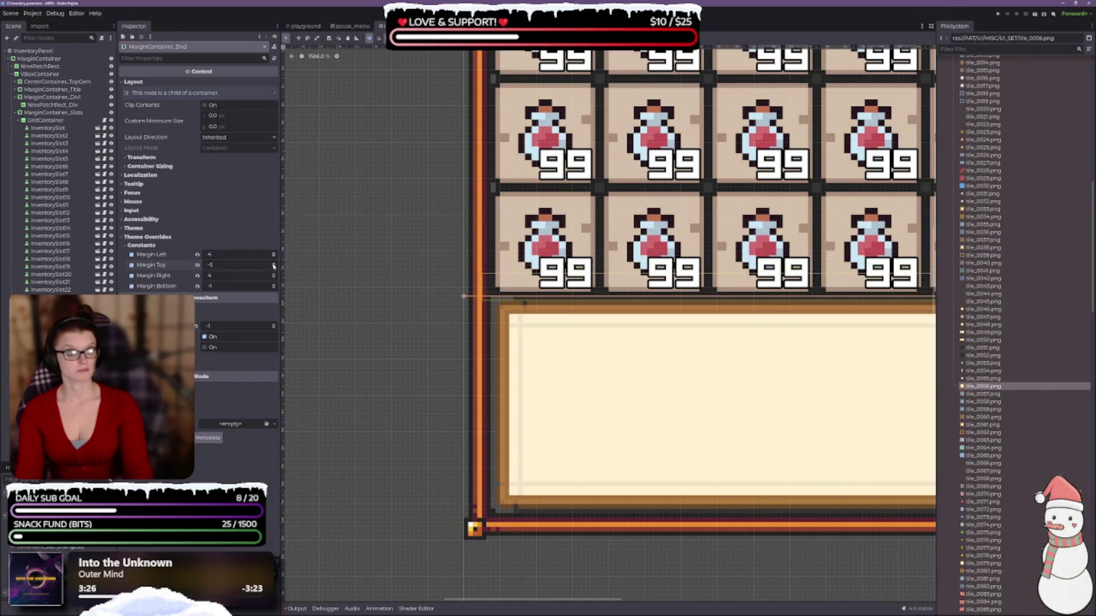
{"action": "left_click", "coordinate": [274, 267]}
{"action": "left_click", "coordinate": [274, 267]}
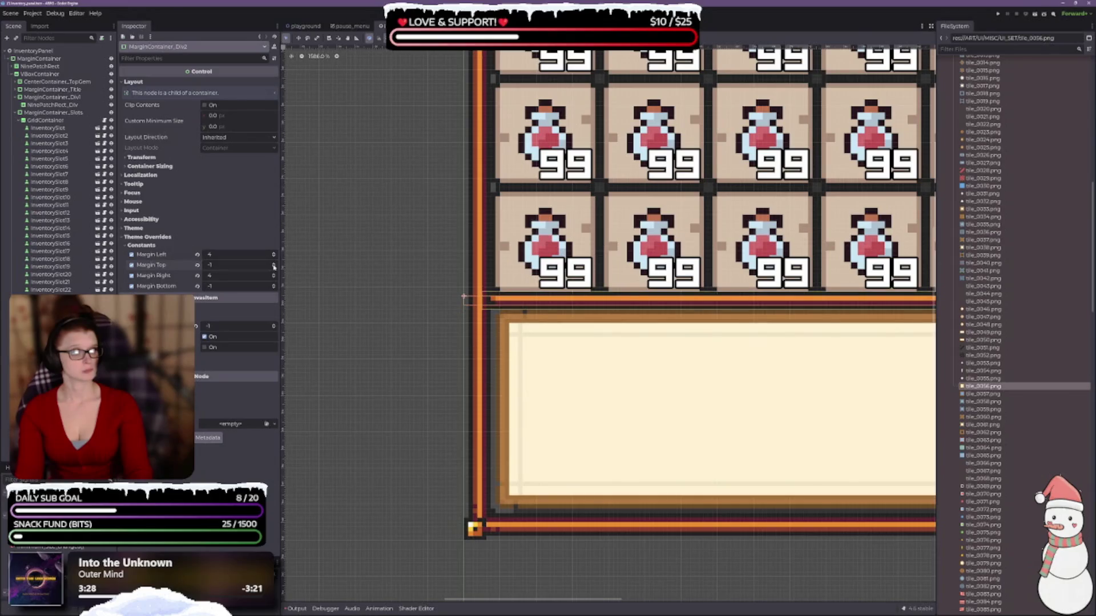
{"action": "left_click", "coordinate": [274, 267]}
{"action": "left_click", "coordinate": [273, 266]}
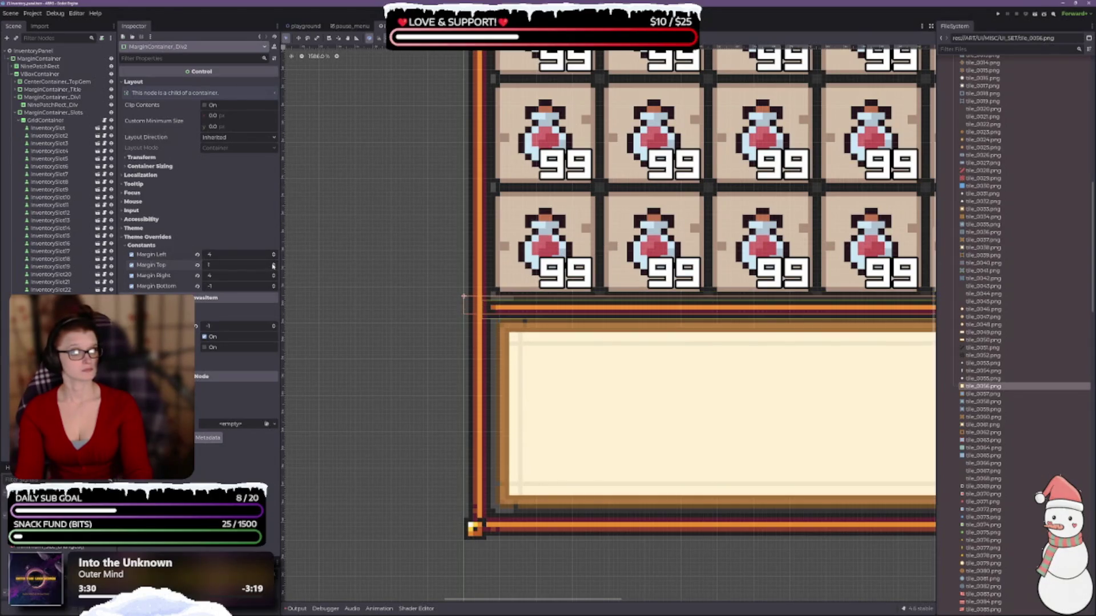
{"action": "left_click", "coordinate": [273, 267]}
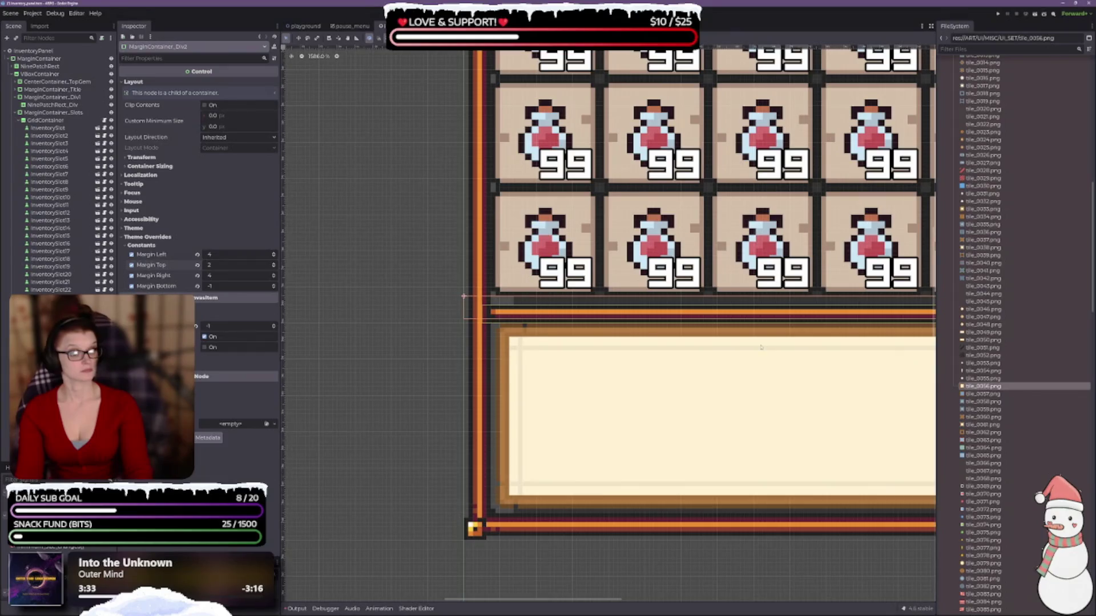
Step: Set NinePatchRect_Div2's vertical container sizing to Fill and open its Region Editor
{"action": "scroll", "coordinate": [678, 439], "scroll_direction": "down", "scroll_amount": 5}
{"action": "scroll", "coordinate": [728, 368], "scroll_direction": "right", "scroll_amount": 5}
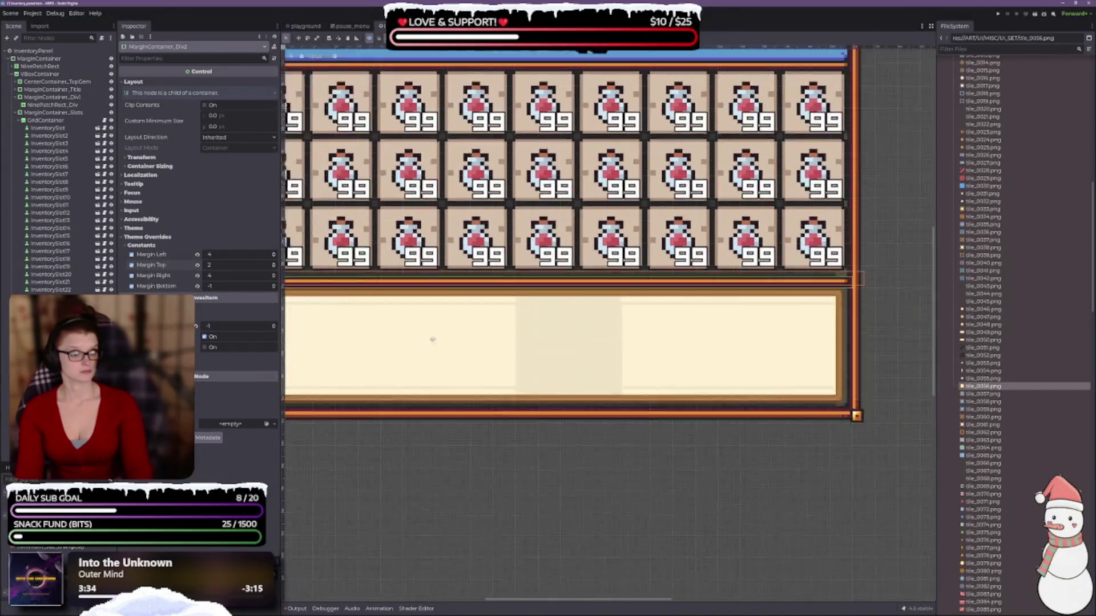
{"action": "scroll", "coordinate": [309, 305], "scroll_direction": "down", "scroll_amount": 2}
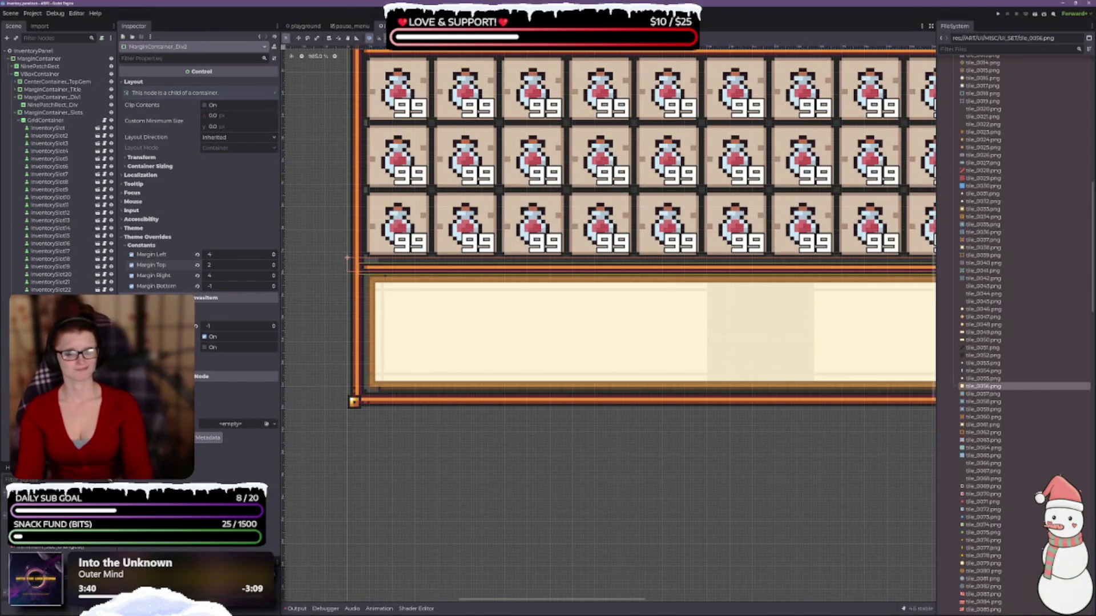
{"action": "left_click", "coordinate": [355, 267]}
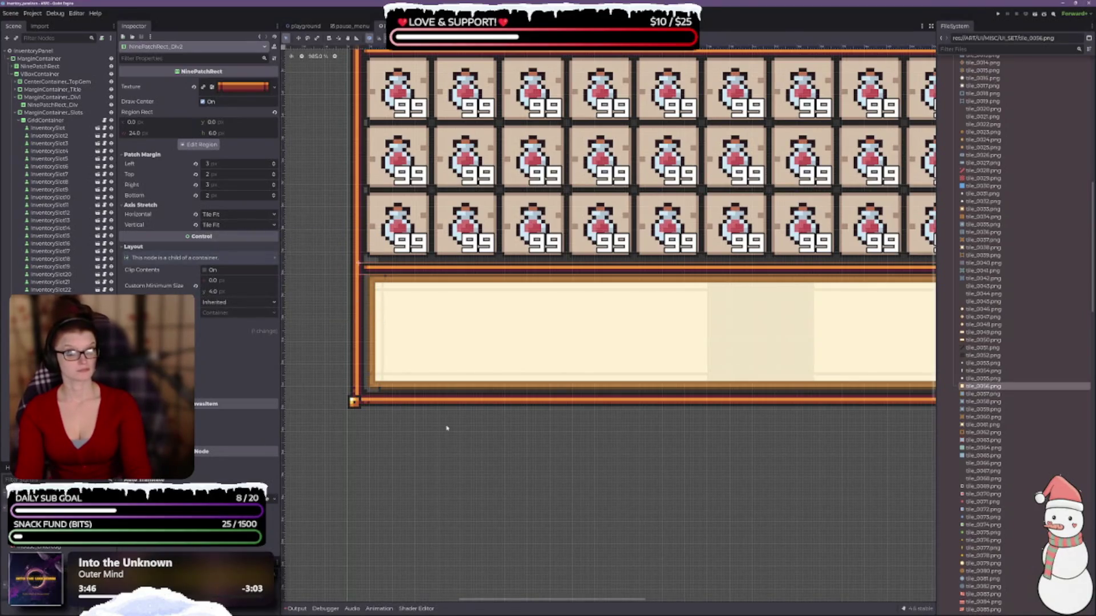
{"action": "left_click", "coordinate": [183, 330]}
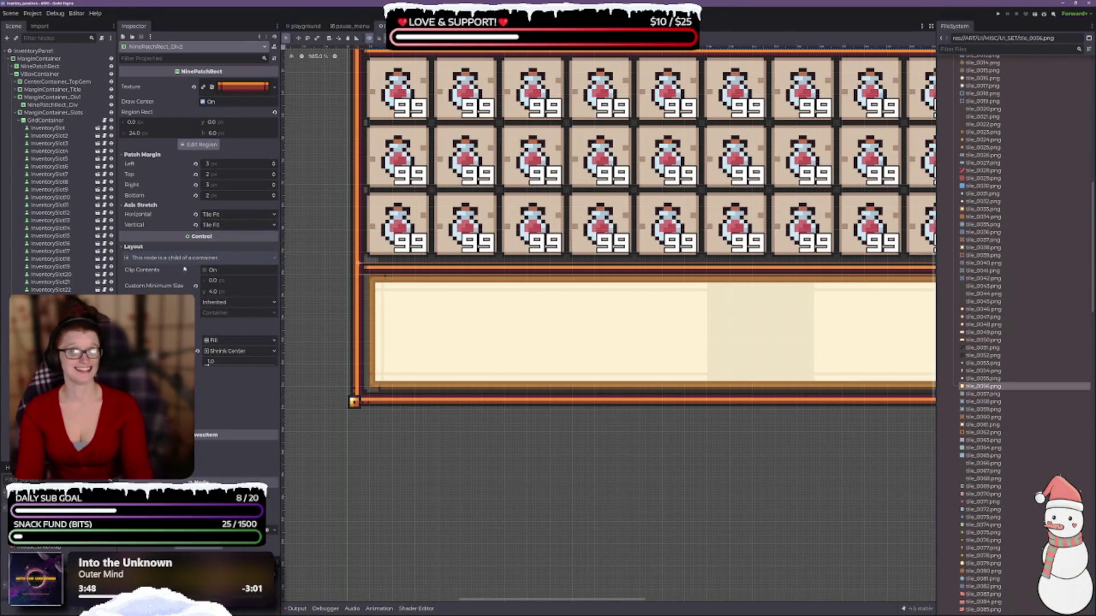
{"action": "left_click", "coordinate": [219, 349]}
{"action": "left_click", "coordinate": [211, 363]}
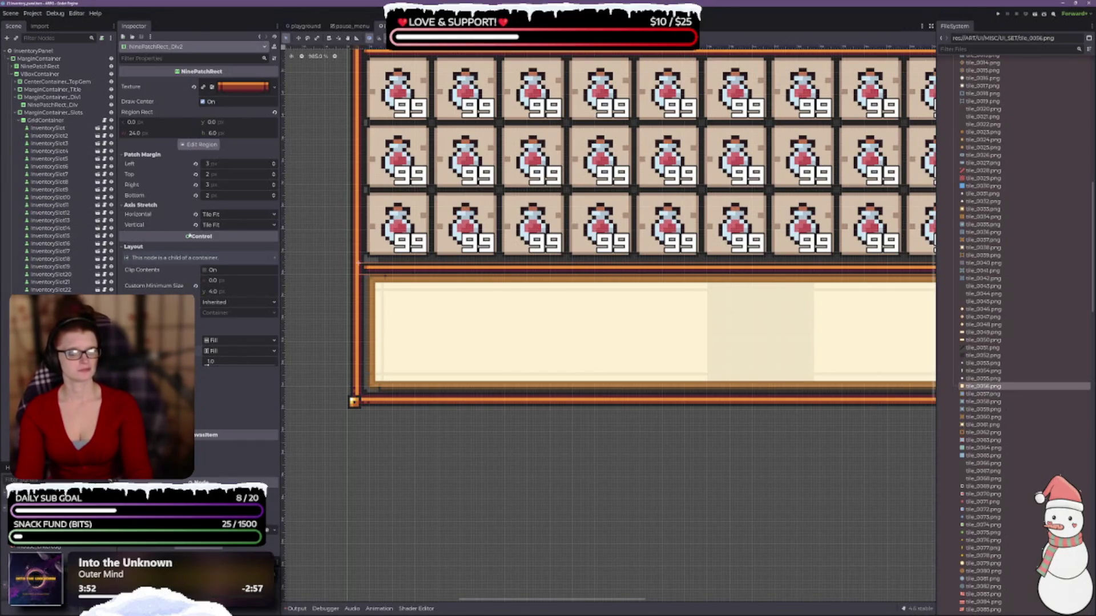
{"action": "left_click", "coordinate": [201, 145]}
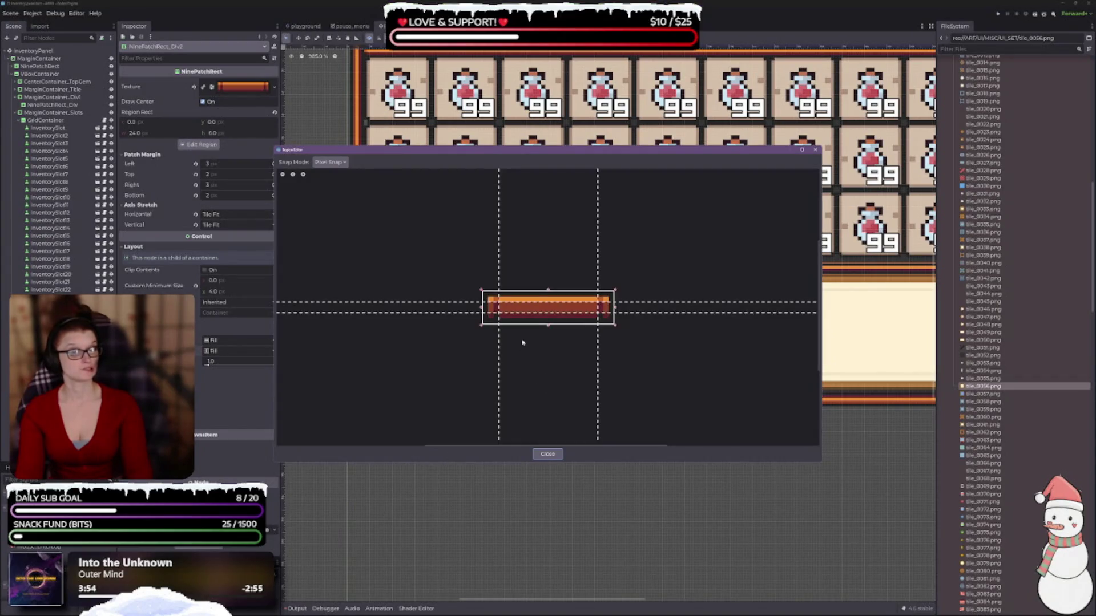
Step: Drag the Region Editor's top patch-margin guide so Top becomes 1, then close it
{"action": "mouse_move", "coordinate": [569, 150]}
{"action": "left_mouse_down"}
{"action": "mouse_move", "coordinate": [704, 217]}
{"action": "mouse_move", "coordinate": [805, 322]}
{"action": "left_mouse_up"}
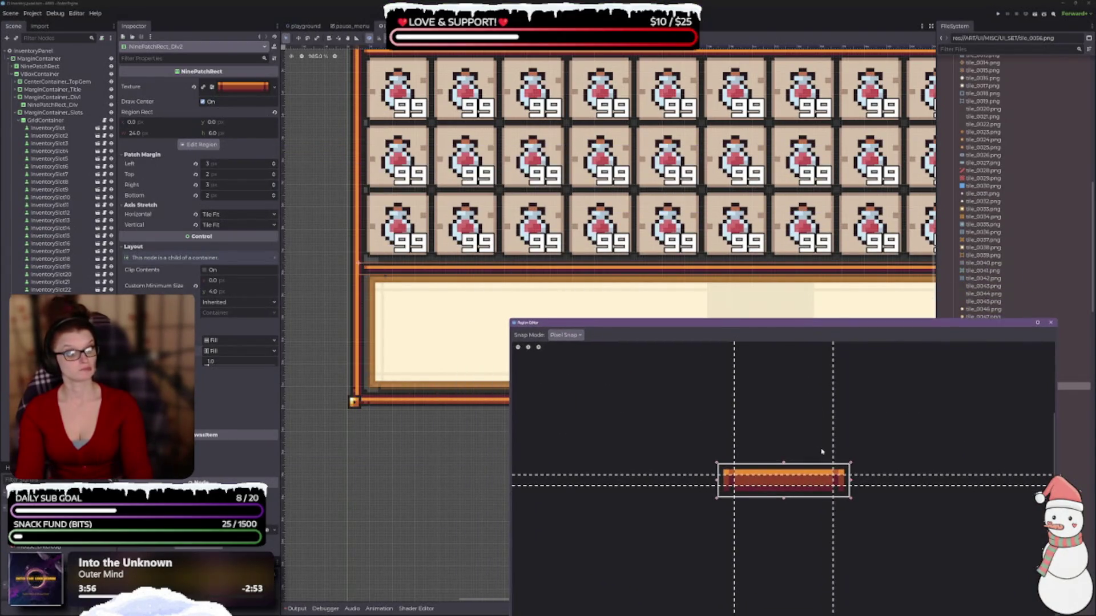
{"action": "left_click_drag", "start_coordinate": [784, 463], "coordinate": [782, 467]}
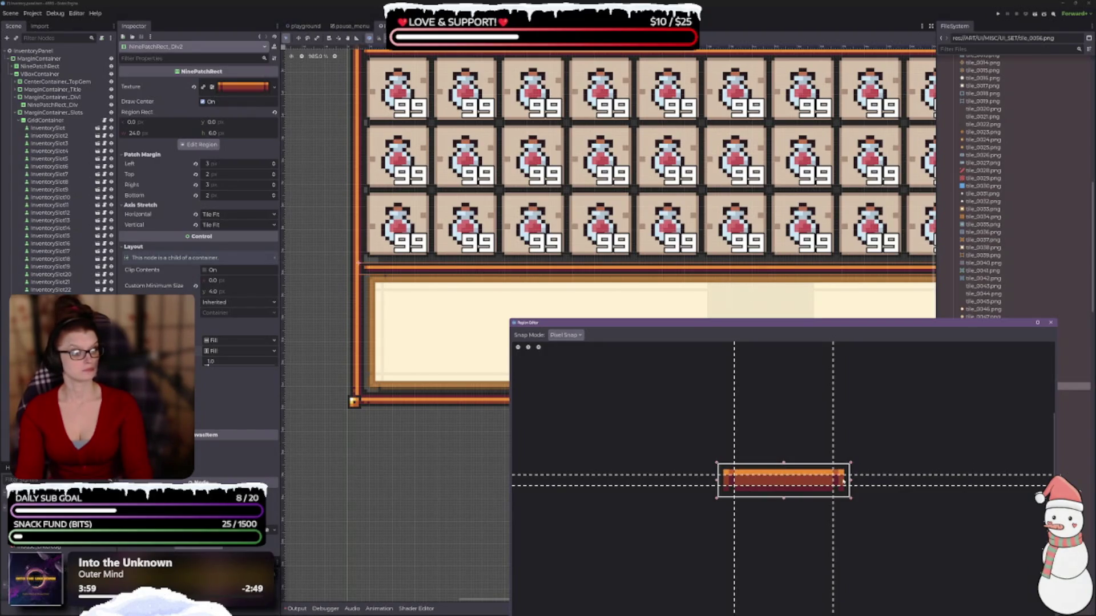
{"action": "mouse_move", "coordinate": [888, 476]}
{"action": "left_mouse_down"}
{"action": "mouse_move", "coordinate": [882, 465]}
{"action": "mouse_move", "coordinate": [883, 476]}
{"action": "left_mouse_up"}
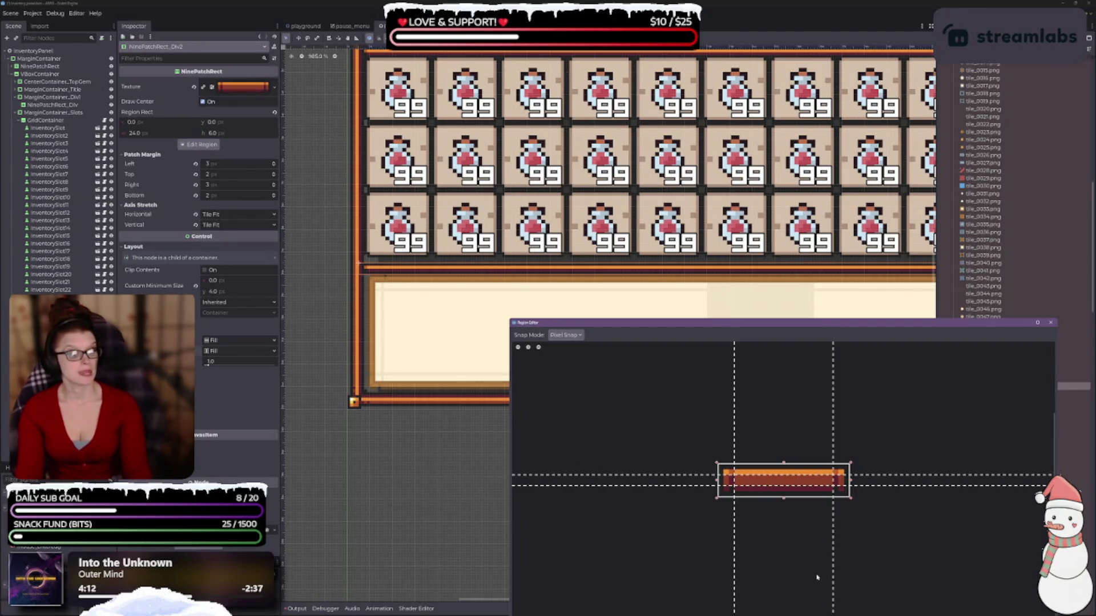
{"action": "left_click", "coordinate": [1049, 323]}
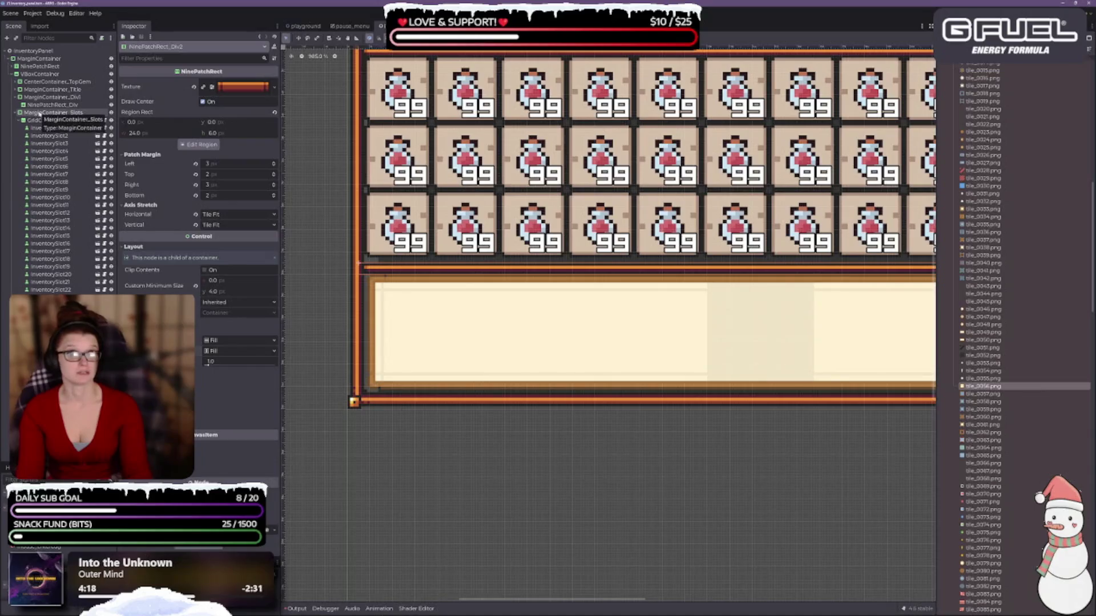
Step: Select MarginContainer_Div2 and inspect its container sizing, alignment and transform options
{"action": "left_click", "coordinate": [15, 113]}
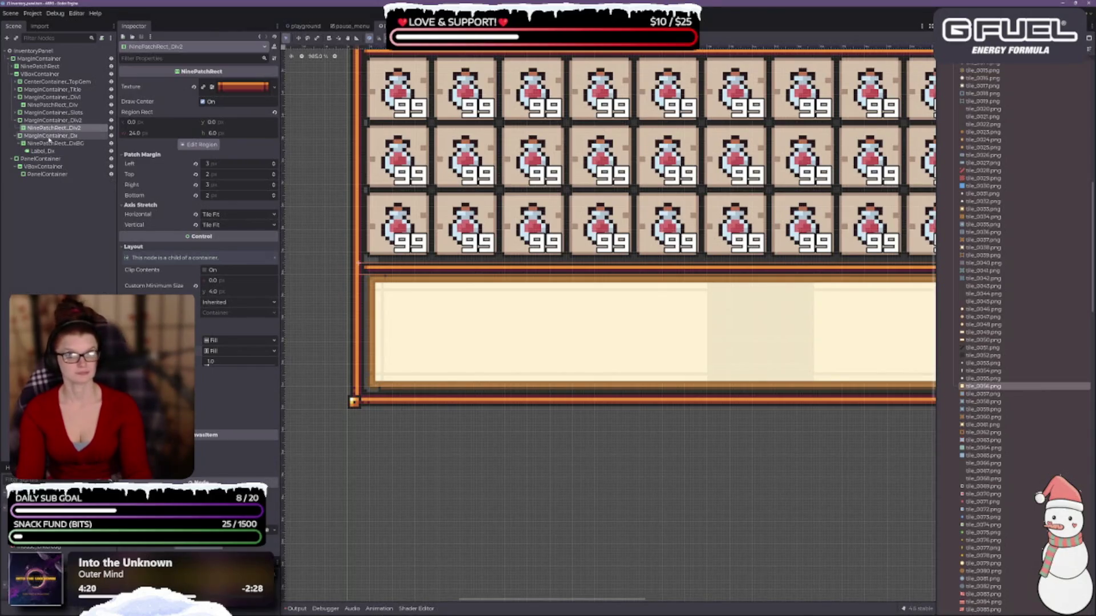
{"action": "left_click", "coordinate": [43, 121]}
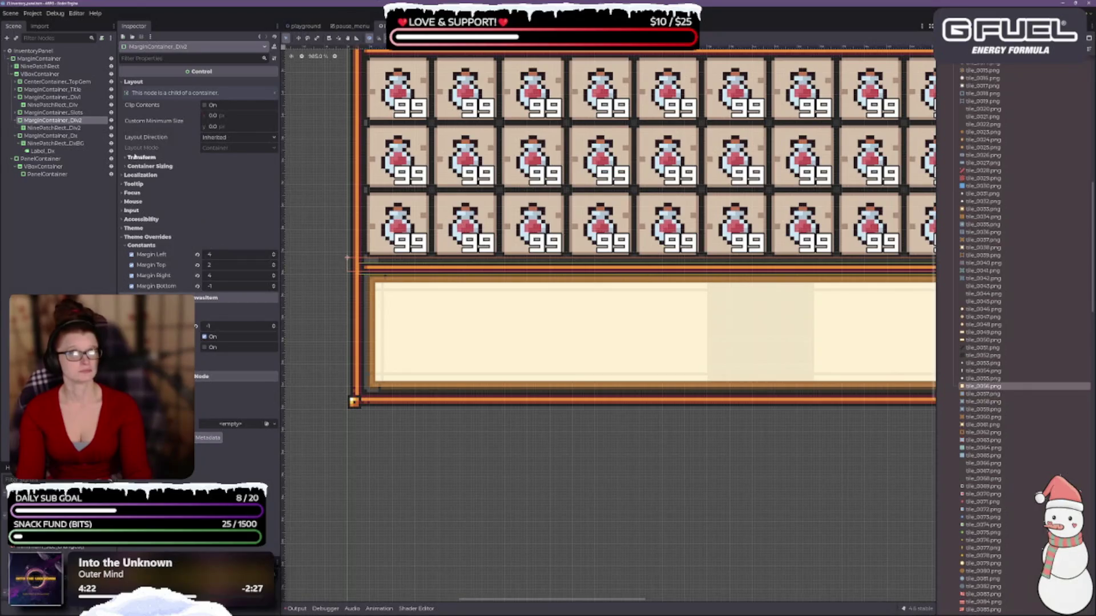
{"action": "left_click", "coordinate": [140, 166]}
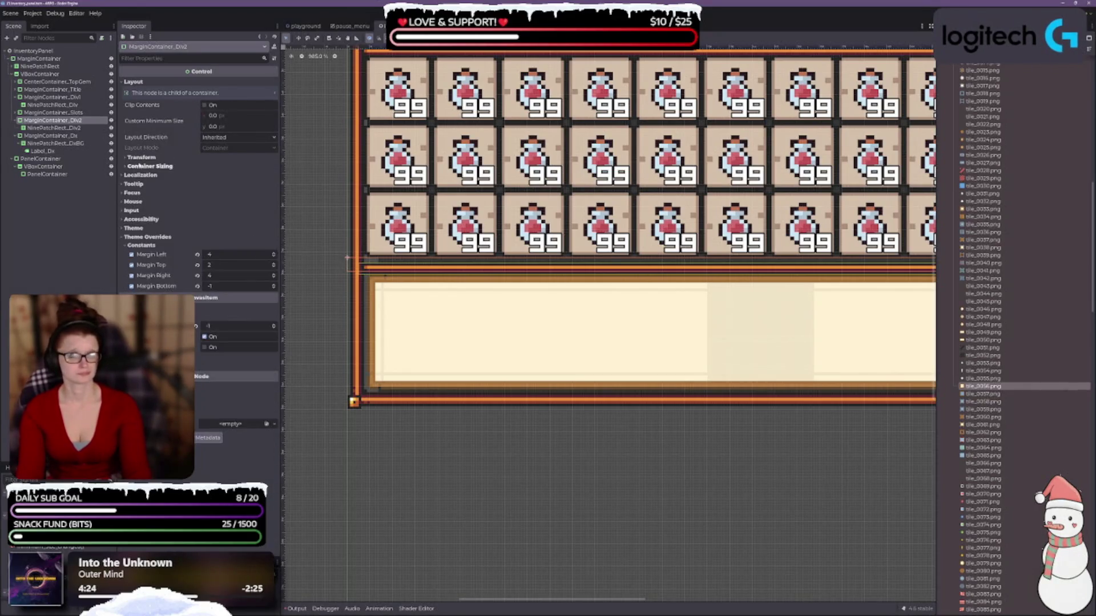
{"action": "left_click", "coordinate": [140, 166]}
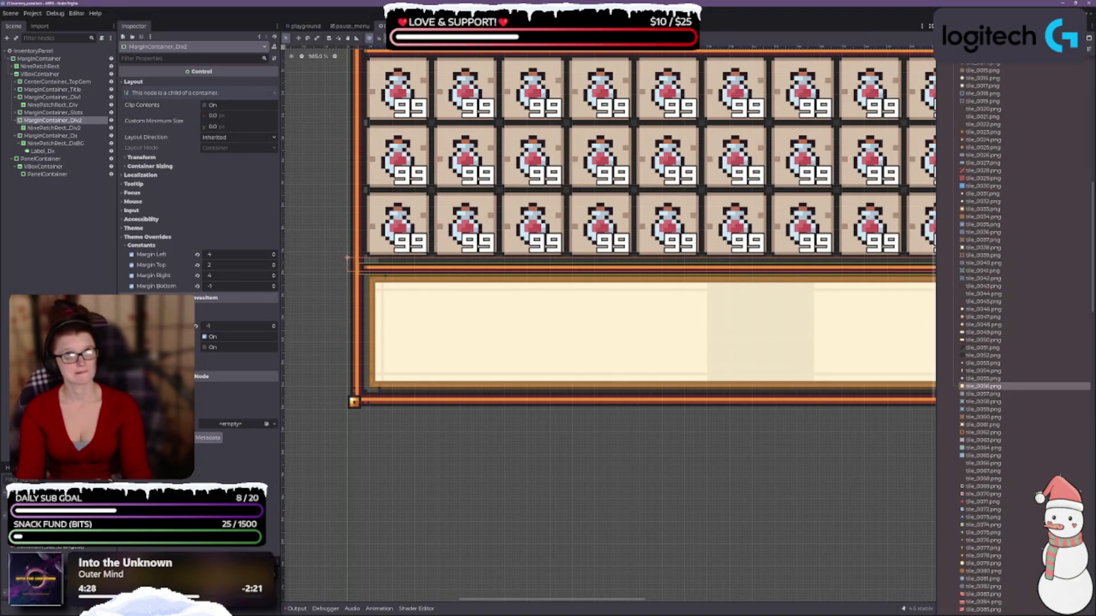
{"action": "left_click", "coordinate": [465, 37]}
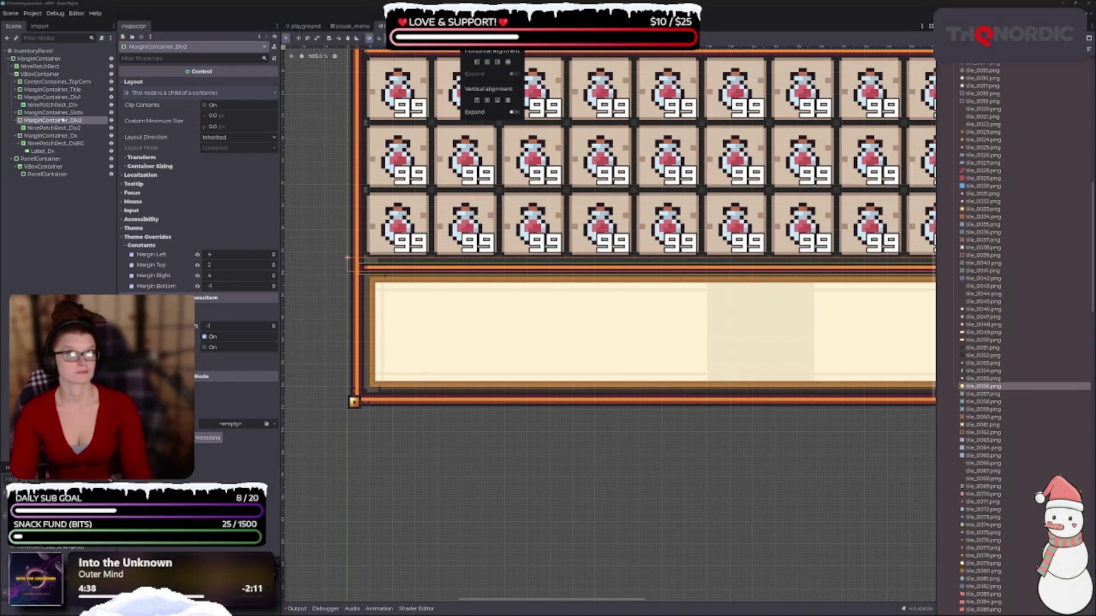
{"action": "left_click", "coordinate": [44, 130]}
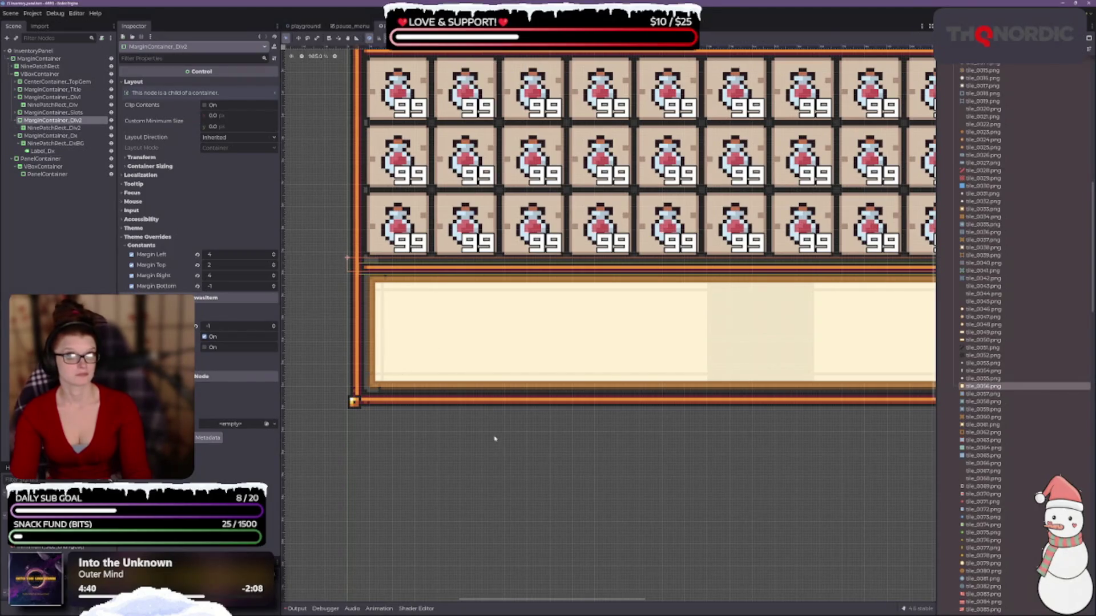
{"action": "left_click_drag", "start_coordinate": [491, 443], "coordinate": [512, 518]}
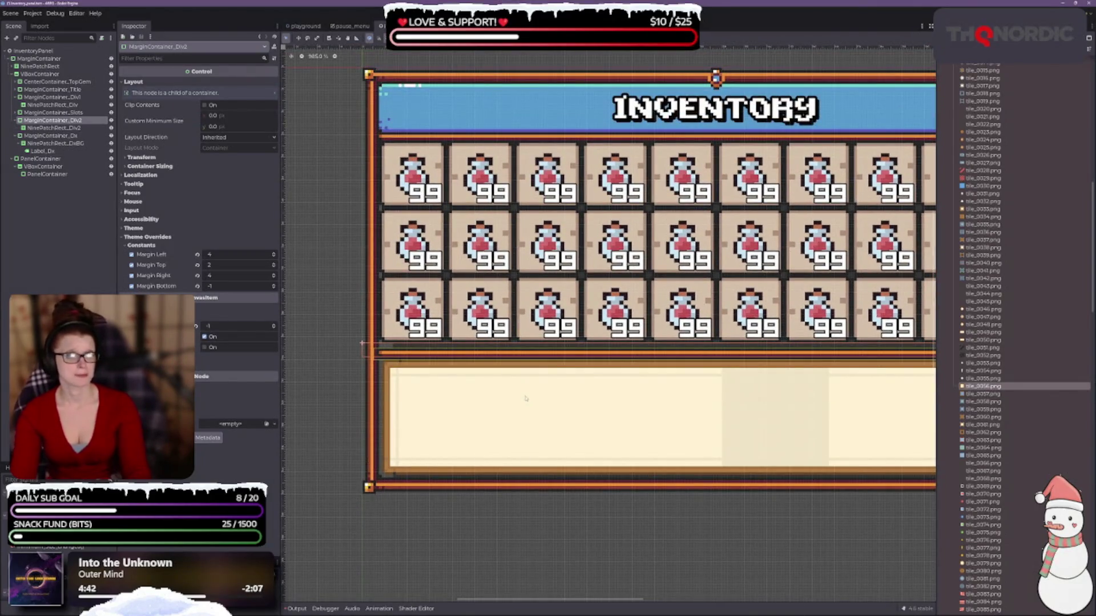
{"action": "left_click", "coordinate": [155, 160]}
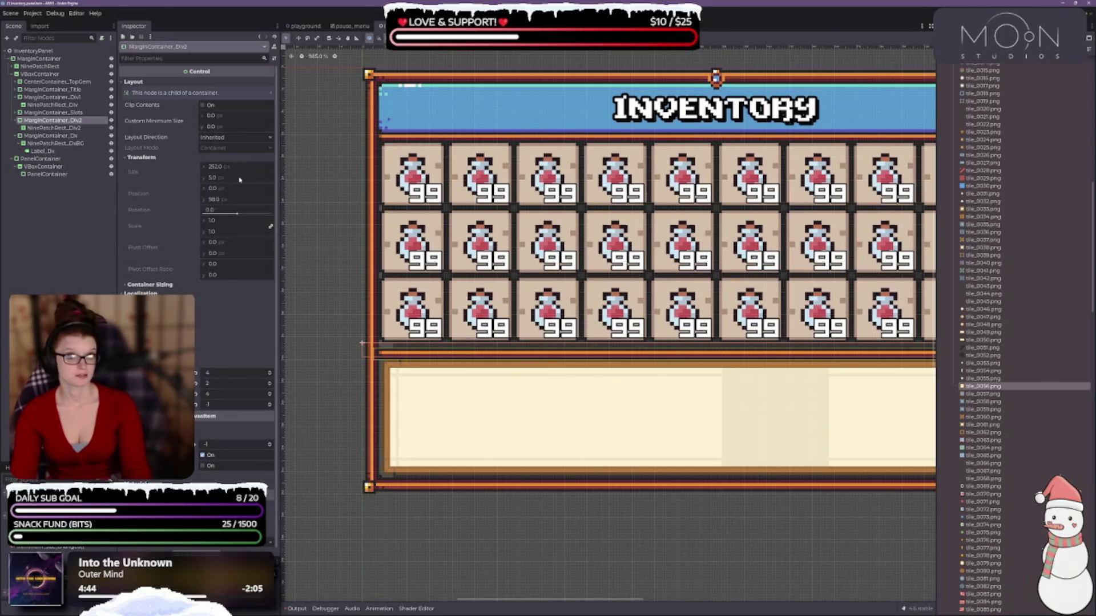
{"action": "left_click", "coordinate": [156, 285]}
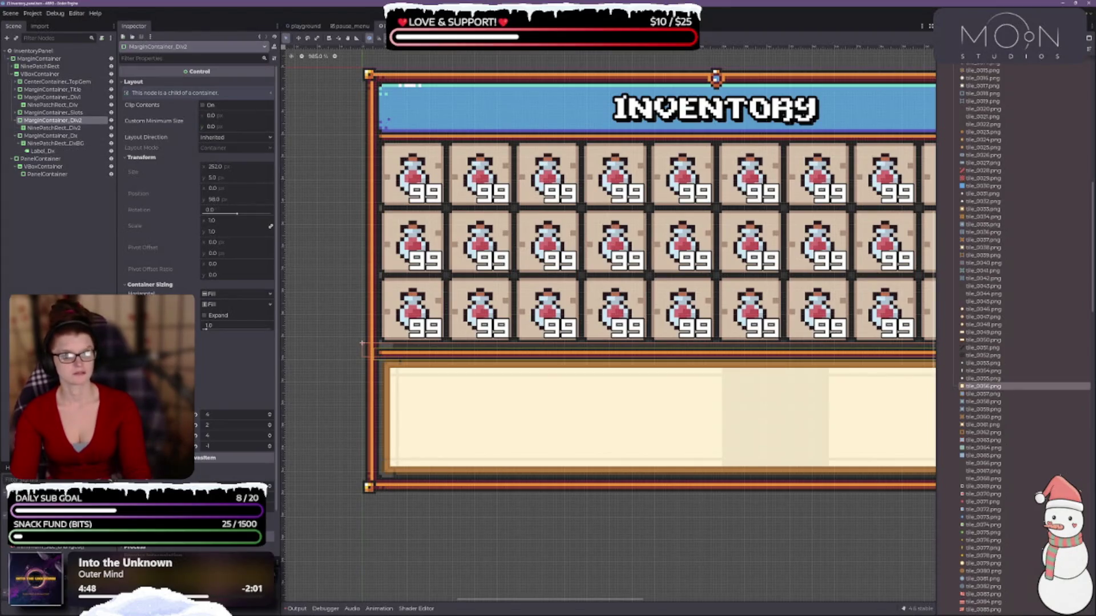
Step: Set the divider's custom minimum size to width 100, trying heights 10, 5, 8, finally 6
{"action": "left_click", "coordinate": [226, 116]}
{"action": "type", "text": "100"}
{"action": "key", "text": "Tab"}
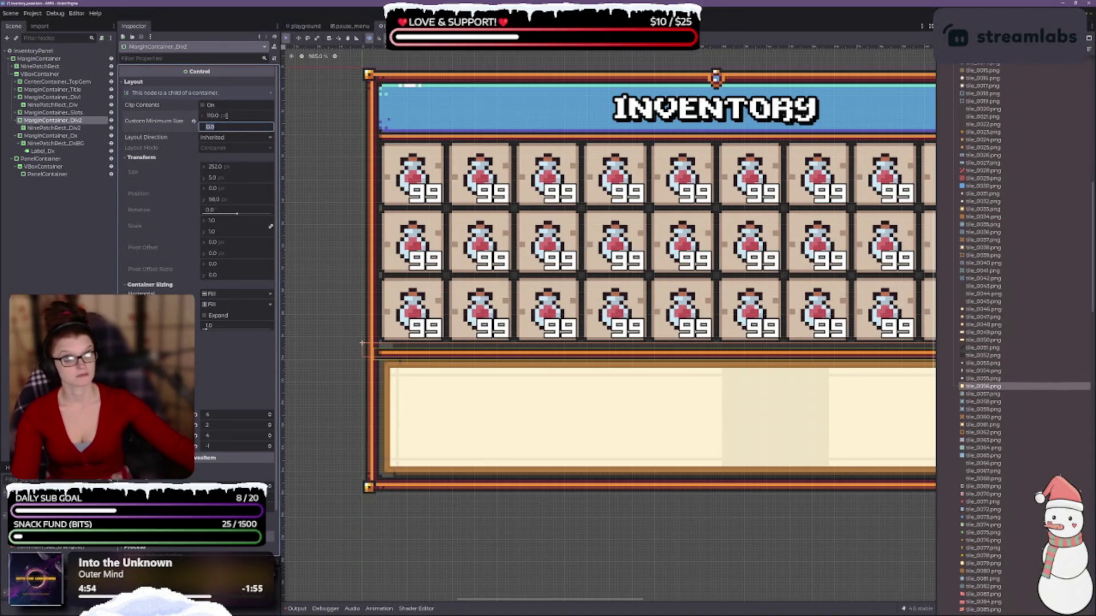
{"action": "type", "text": "10"}
{"action": "key", "text": "Return"}
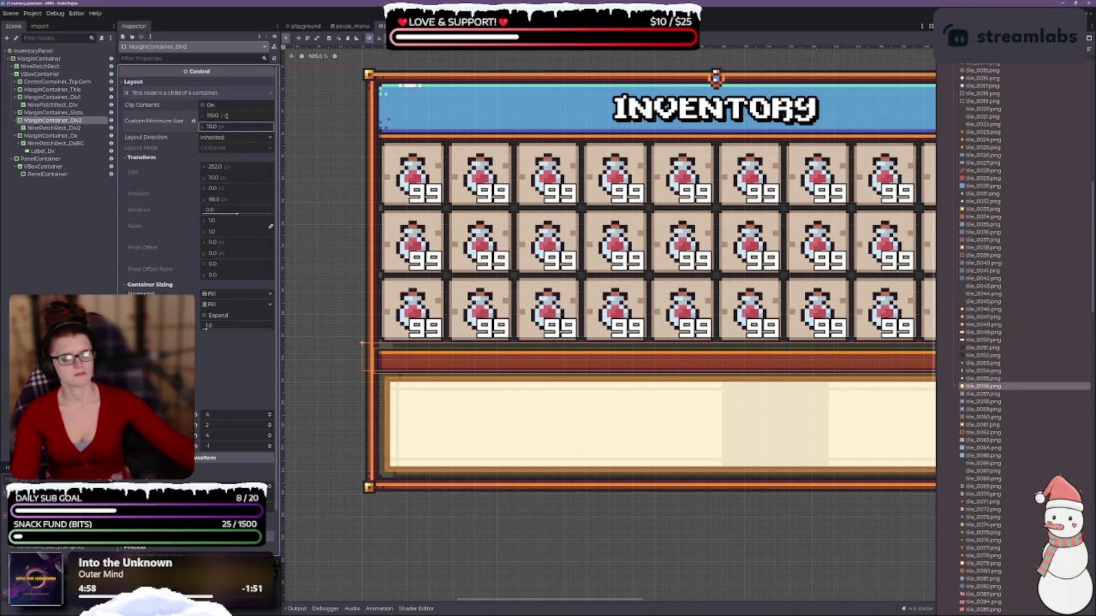
{"action": "left_click", "coordinate": [226, 115]}
{"action": "key", "text": "Tab"}
{"action": "type", "text": "5"}
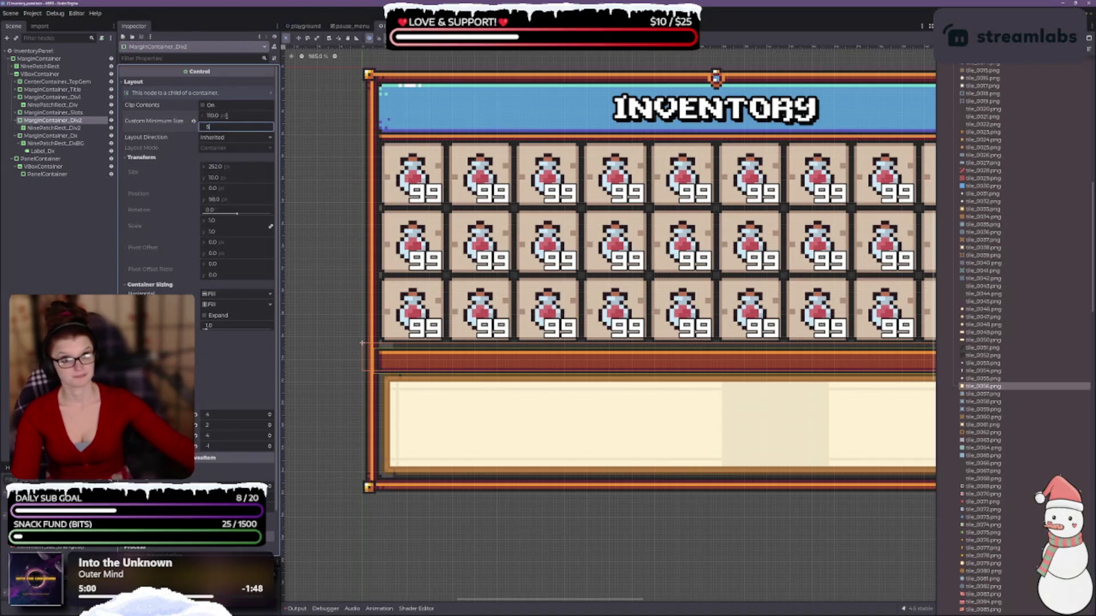
{"action": "key", "text": "Return"}
{"action": "left_click", "coordinate": [226, 115]}
{"action": "key", "text": "Tab"}
{"action": "type", "text": "8"}
{"action": "key", "text": "Return"}
{"action": "type", "text": "6"}
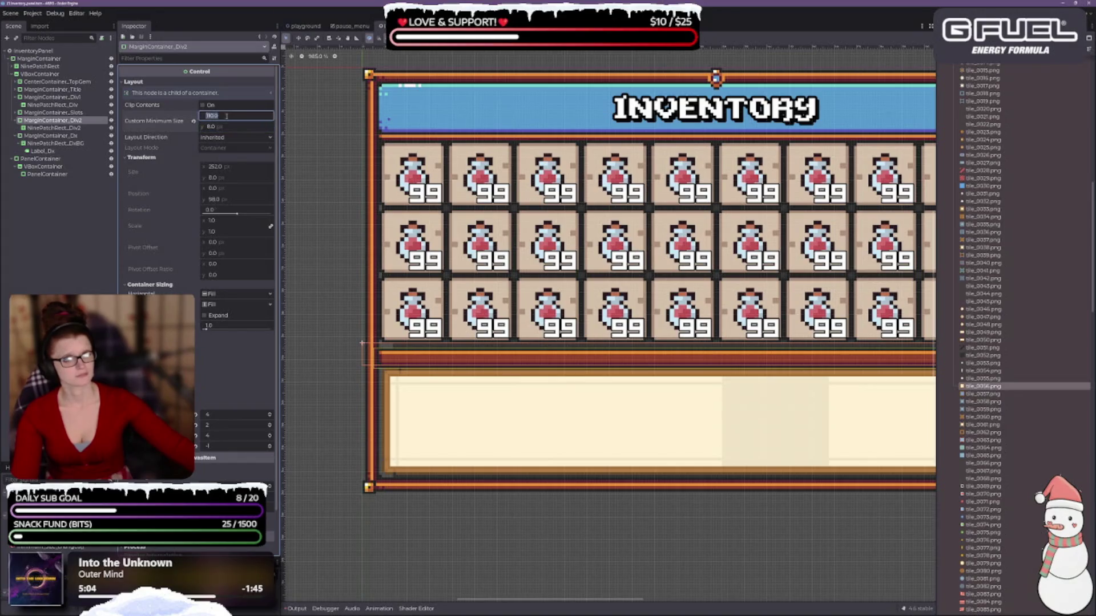
{"action": "key", "text": "Tab"}
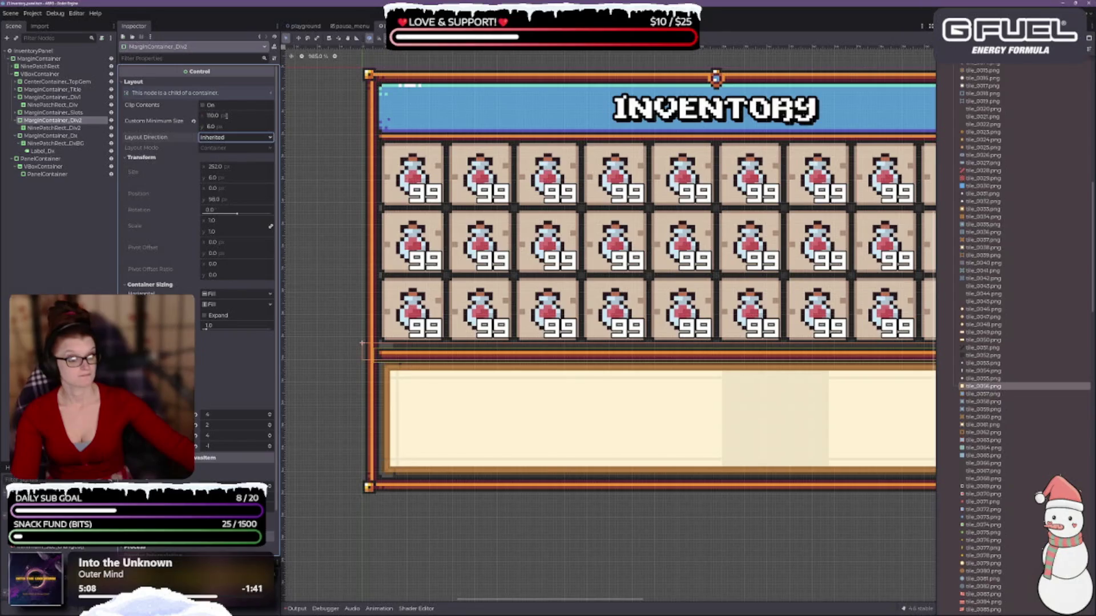
Step: Deselect, then select MarginContainer_Div2 after briefly checking NinePatchRect_Div2
{"action": "left_click", "coordinate": [484, 614]}
{"action": "left_click", "coordinate": [384, 545]}
{"action": "scroll", "coordinate": [445, 508], "scroll_direction": "down", "scroll_amount": 3}
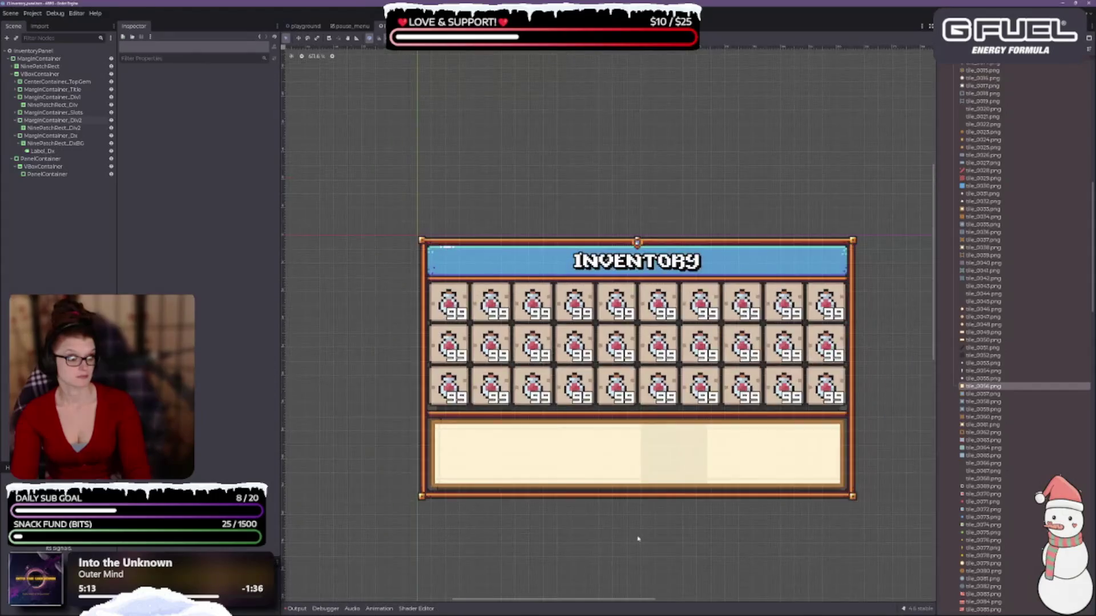
{"action": "scroll", "coordinate": [418, 337], "scroll_direction": "up", "scroll_amount": 1}
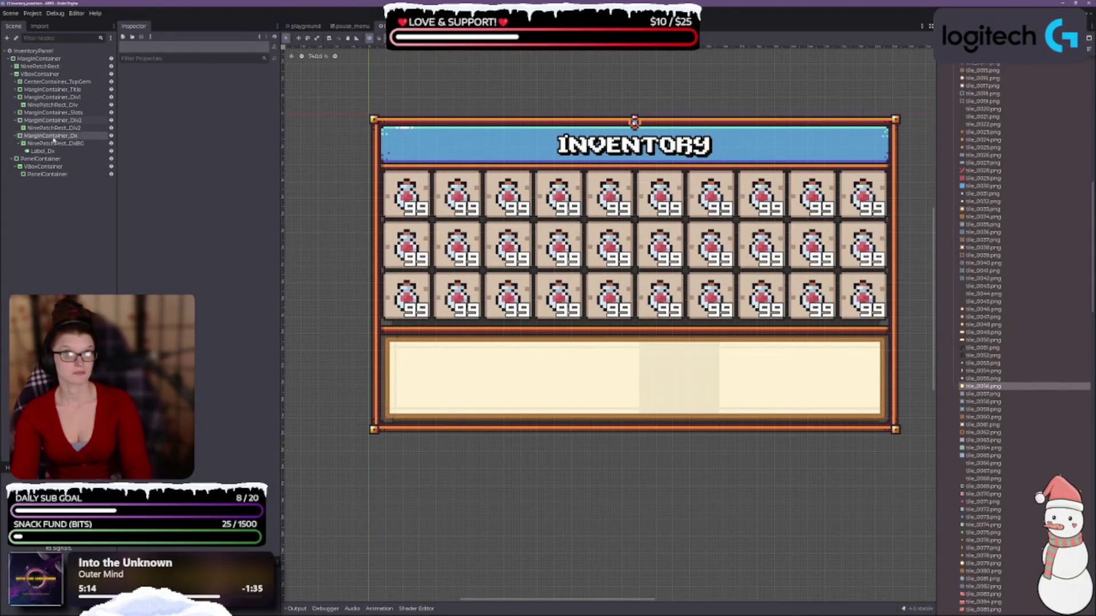
{"action": "left_click", "coordinate": [49, 121]}
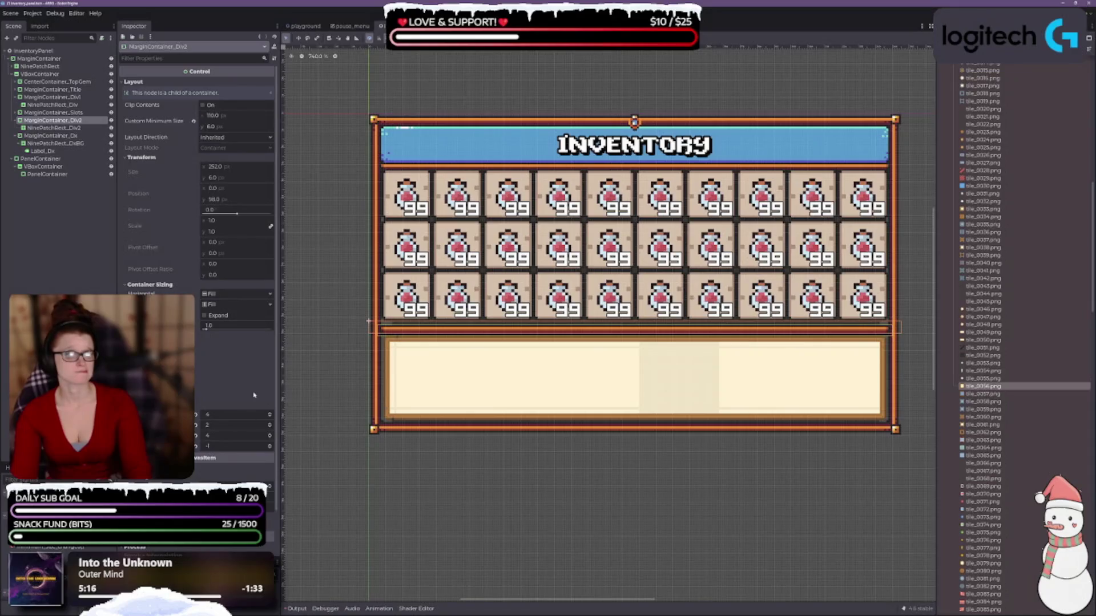
{"action": "scroll", "coordinate": [438, 346], "scroll_direction": "up", "scroll_amount": 2}
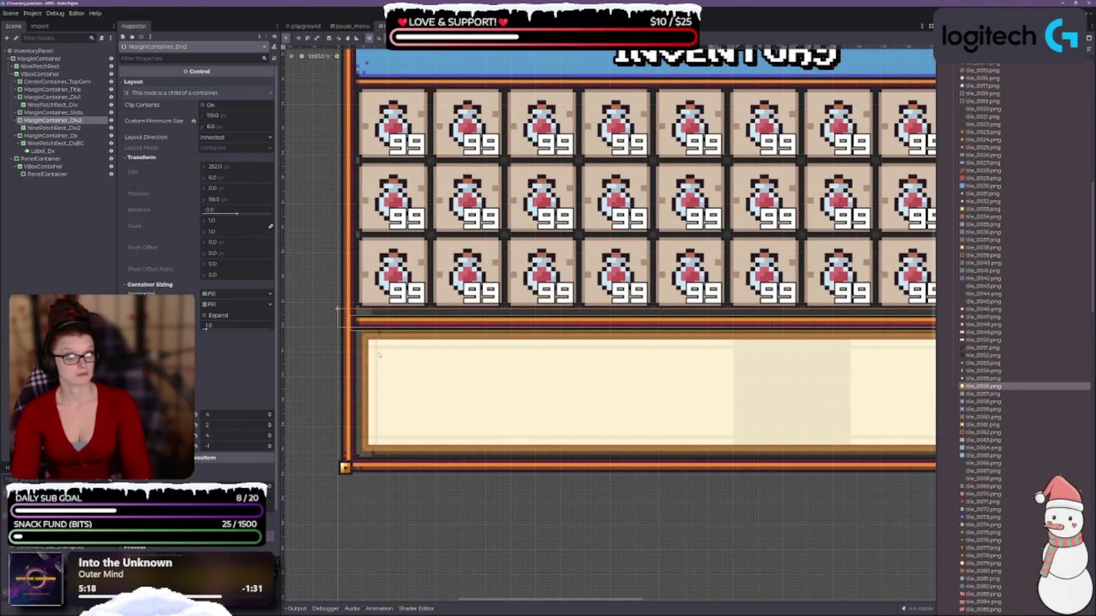
{"action": "left_click", "coordinate": [54, 128]}
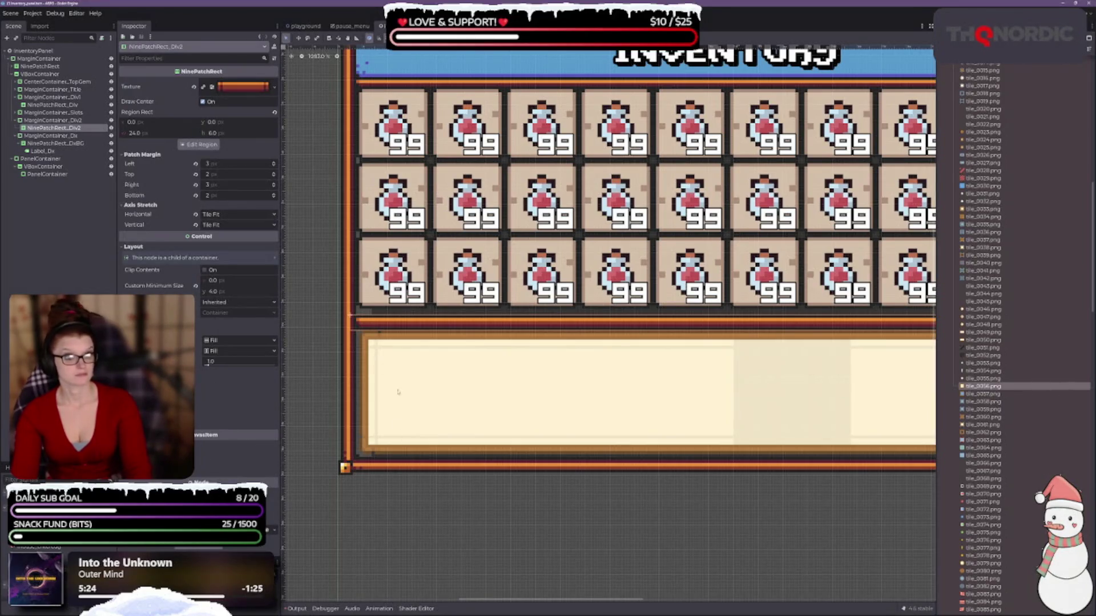
{"action": "left_click", "coordinate": [54, 120]}
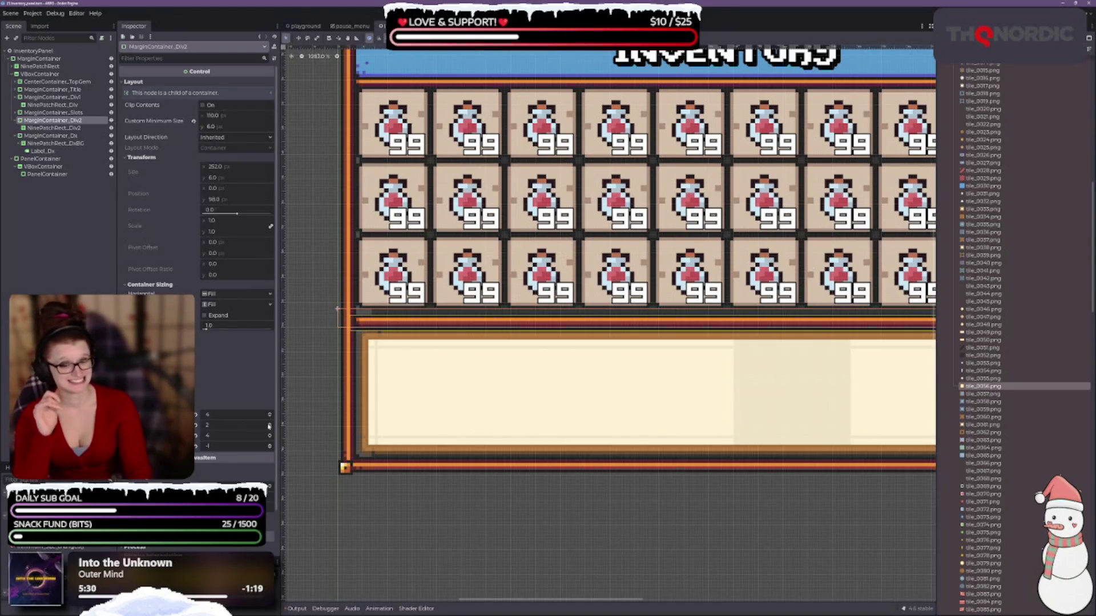
Step: Lower MarginContainer_Div2's top margin override to 0 and save the scene
{"action": "left_click", "coordinate": [271, 428]}
{"action": "left_click", "coordinate": [271, 427]}
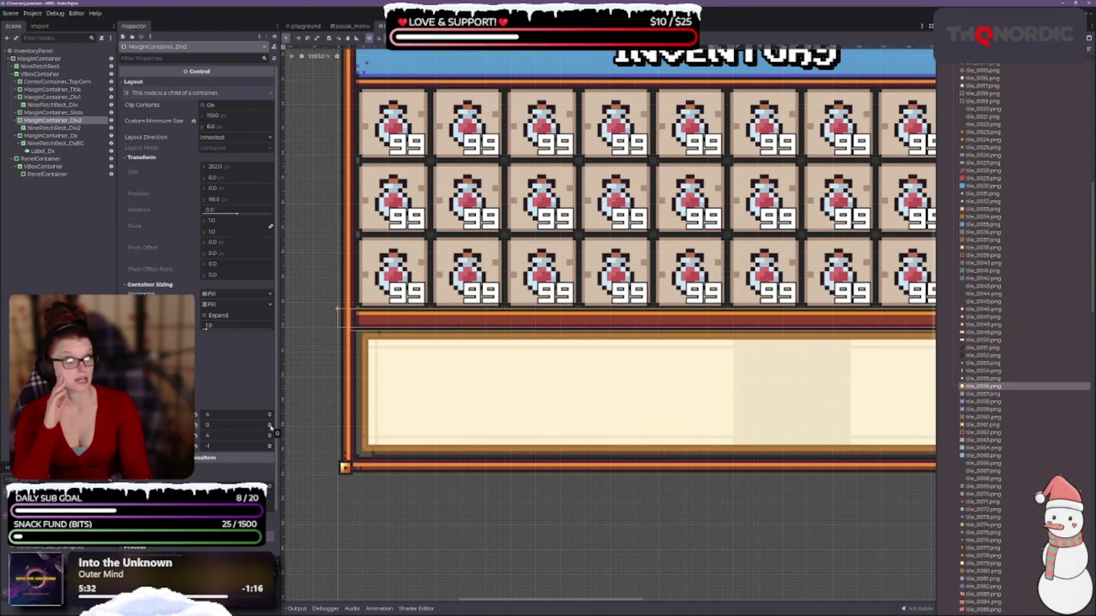
{"action": "scroll", "coordinate": [738, 368], "scroll_direction": "down", "scroll_amount": 3}
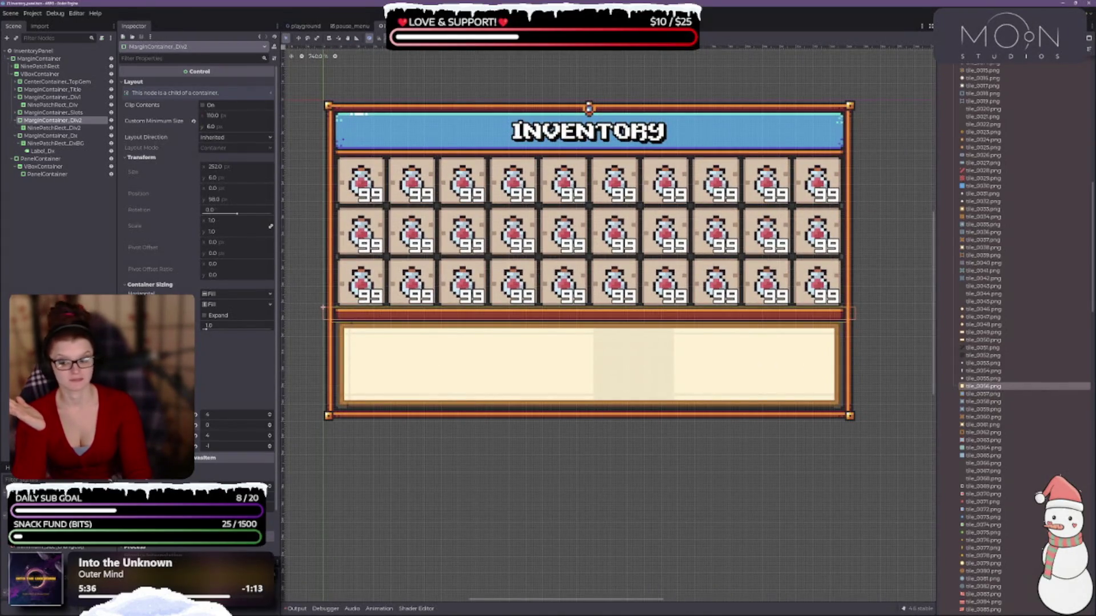
{"action": "key", "text": "ctrl+s"}
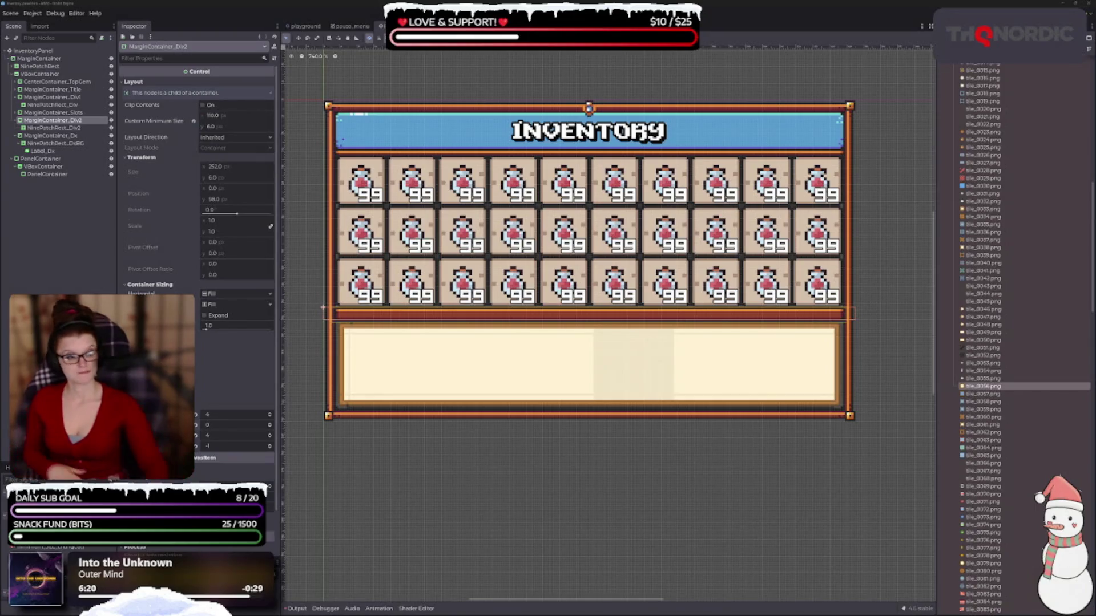
Step: Undo the divider's last two minimum-size changes with Ctrl+Z
{"action": "scroll", "coordinate": [528, 458], "scroll_direction": "down", "scroll_amount": 3}
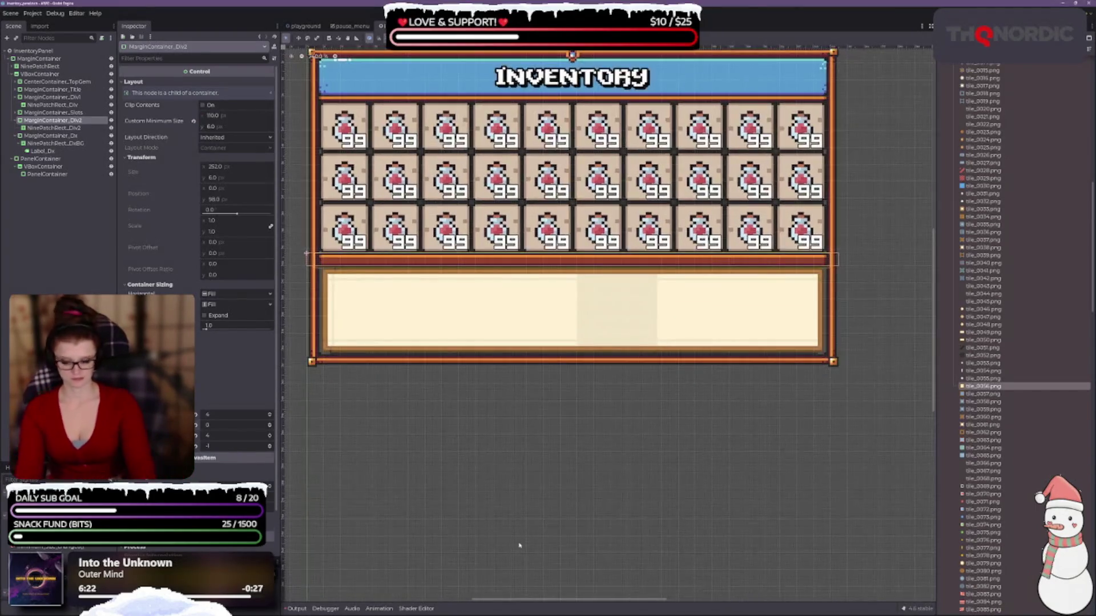
{"action": "key", "text": "ctrl+z"}
{"action": "key", "text": "ctrl+z"}
{"action": "key", "text": "ctrl+z"}
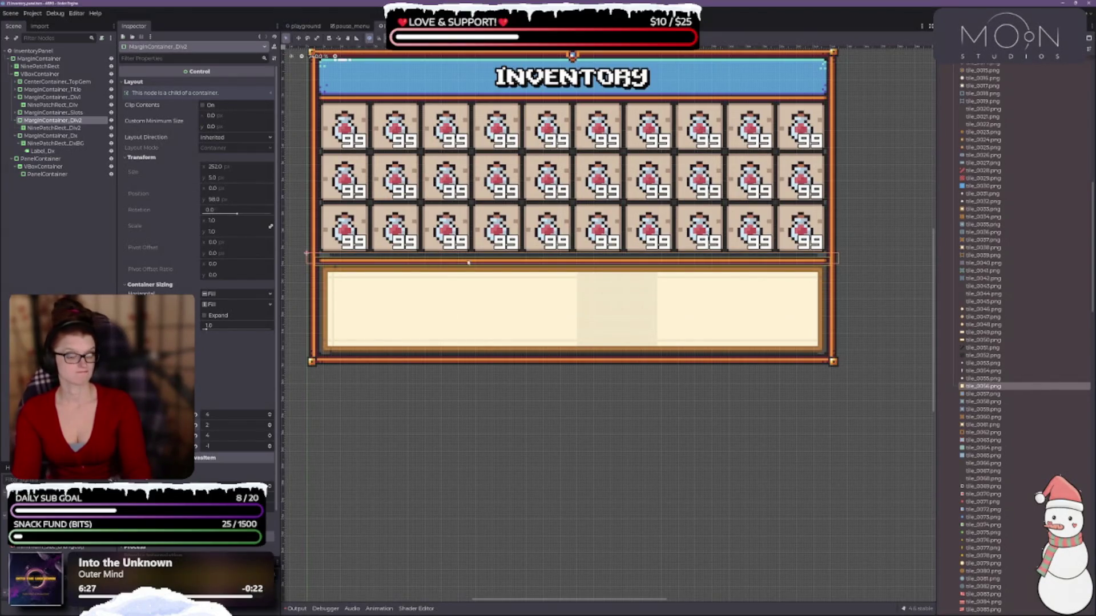
{"action": "scroll", "coordinate": [456, 439], "scroll_direction": "up", "scroll_amount": 3}
{"action": "key", "text": "ctrl+z"}
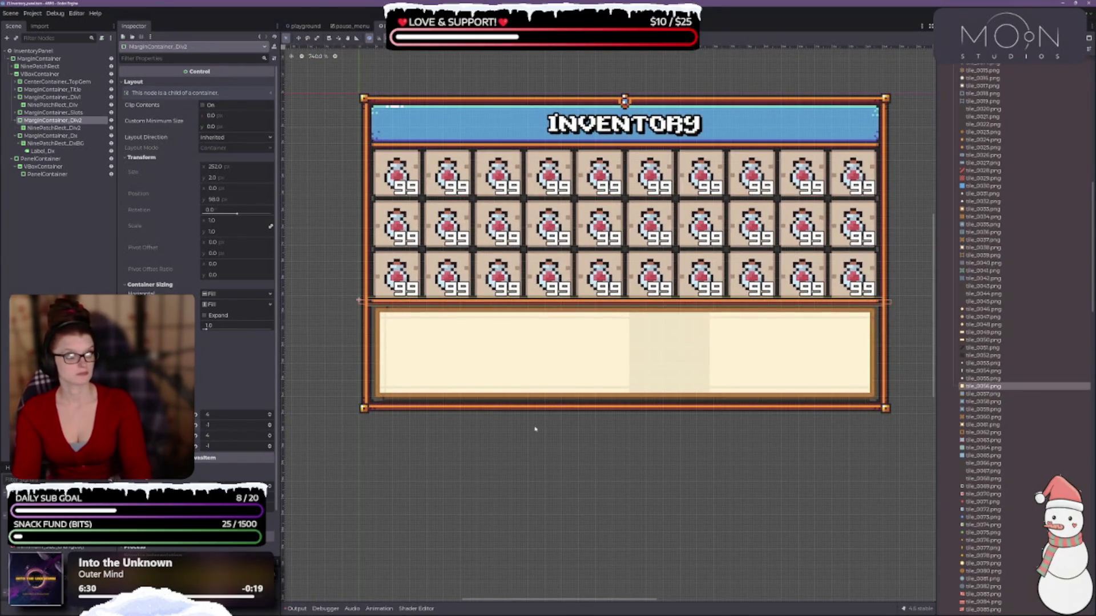
Step: Set MarginContainer_Dx's left, bottom and right margin overrides to 6
{"action": "left_click", "coordinate": [56, 142]}
{"action": "left_click", "coordinate": [53, 136]}
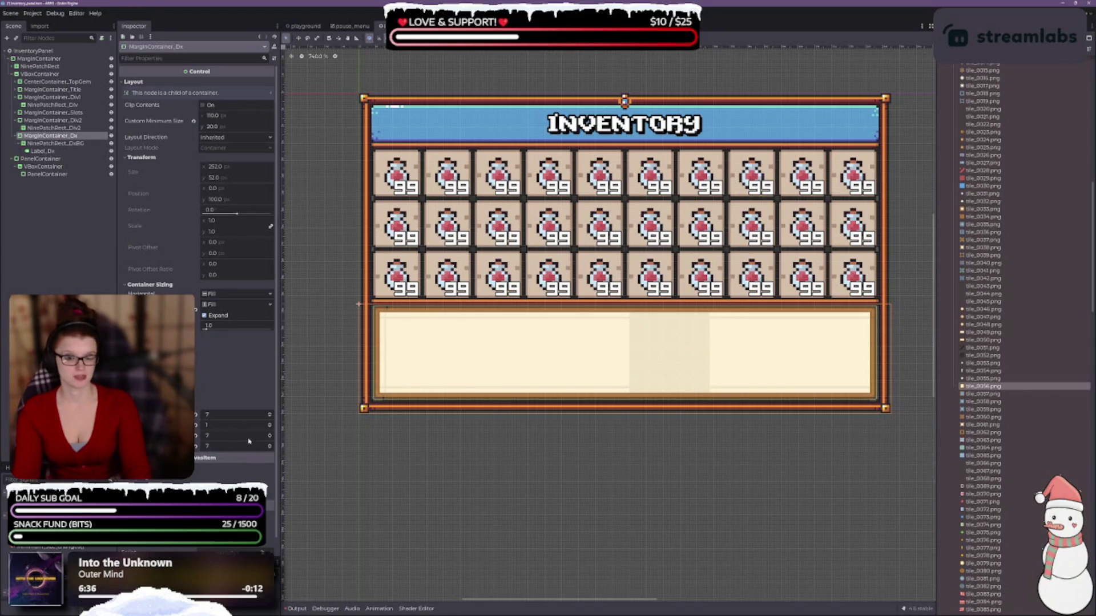
{"action": "left_click", "coordinate": [269, 417]}
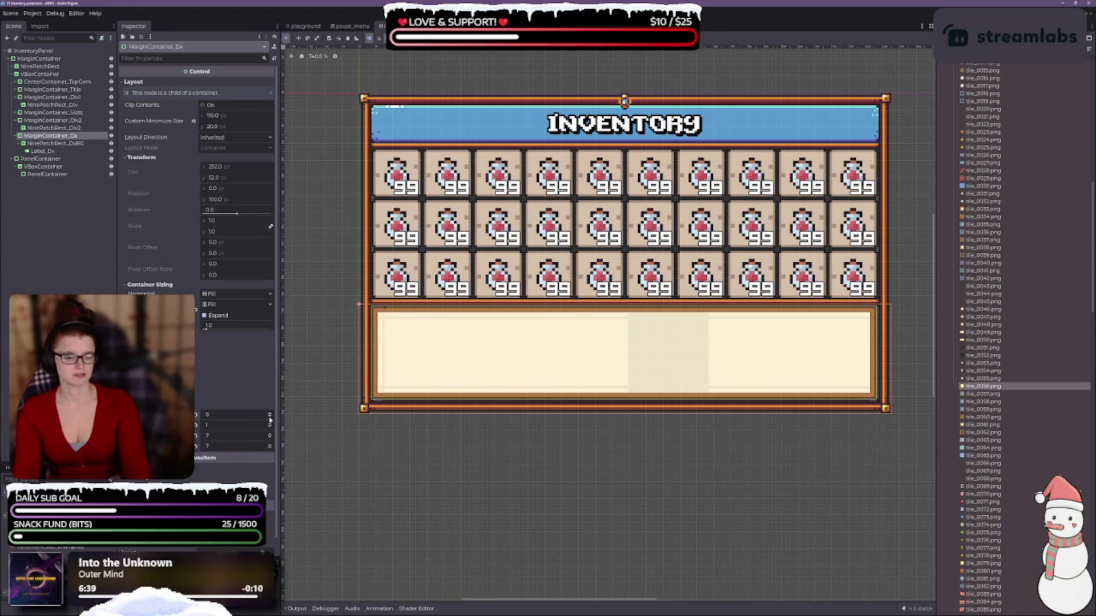
{"action": "left_click", "coordinate": [270, 447]}
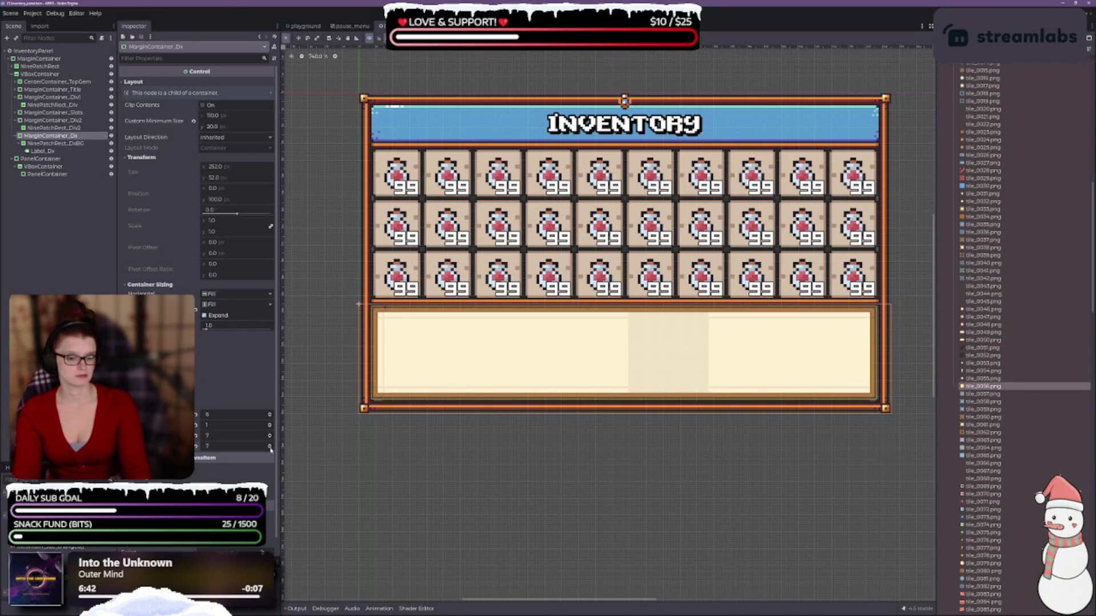
{"action": "left_click", "coordinate": [271, 438]}
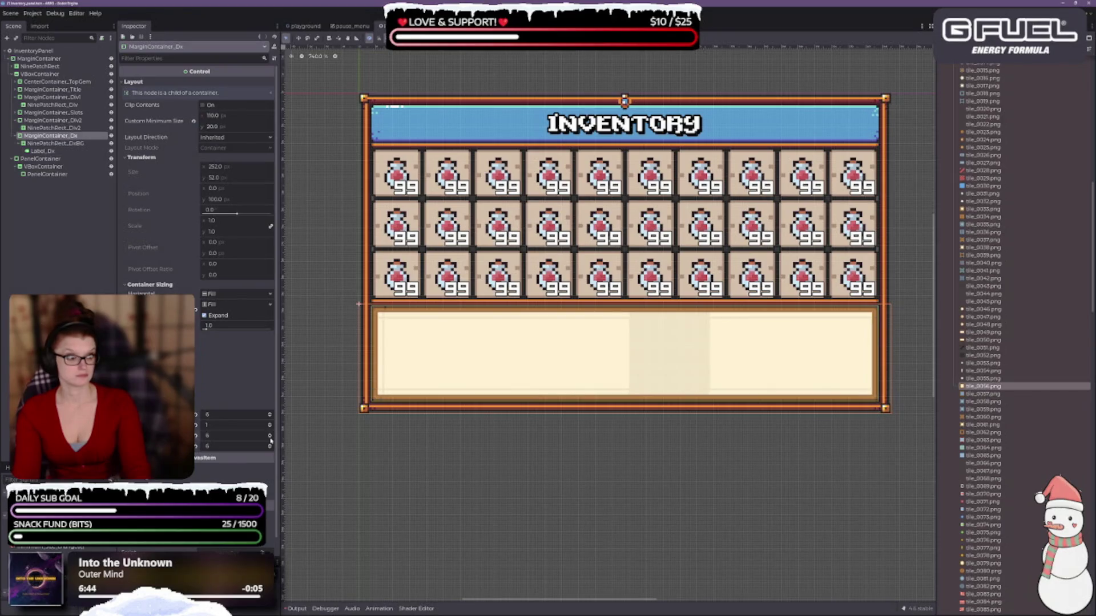
{"action": "scroll", "coordinate": [673, 494], "scroll_direction": "down", "scroll_amount": 2}
{"action": "left_click", "coordinate": [674, 494]}
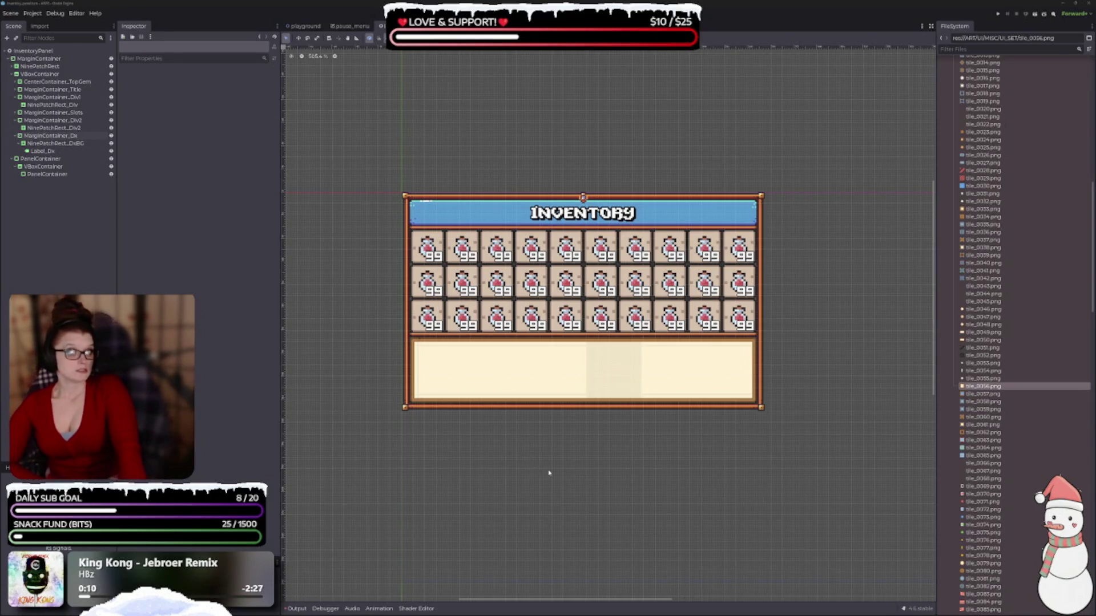
{"action": "scroll", "coordinate": [587, 464], "scroll_direction": "up", "scroll_amount": 2}
{"action": "scroll", "coordinate": [549, 420], "scroll_direction": "down", "scroll_amount": 3}
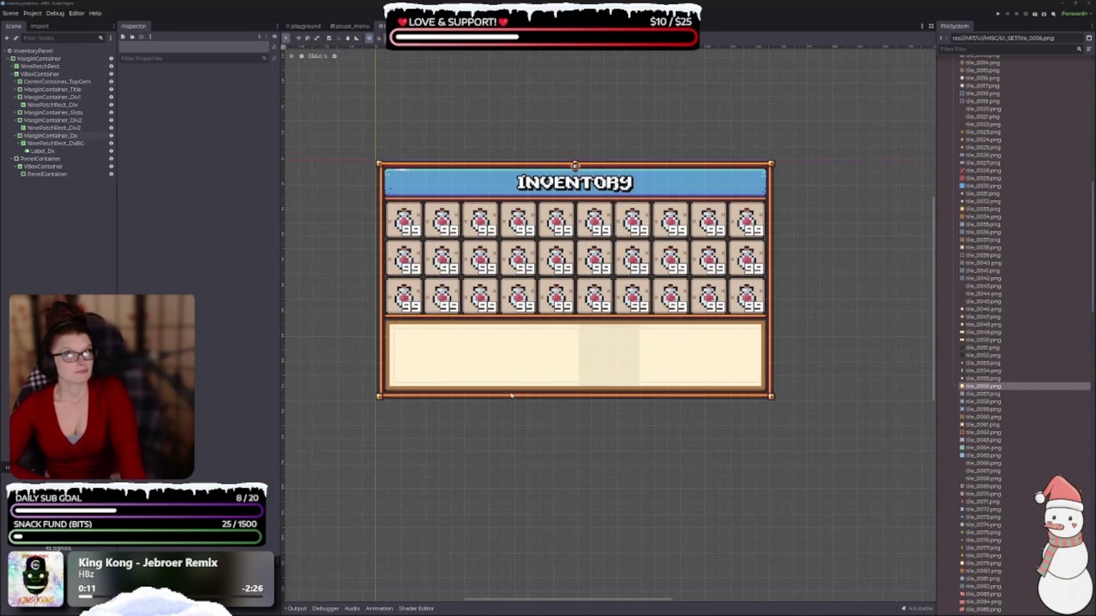
{"action": "scroll", "coordinate": [592, 390], "scroll_direction": "down", "scroll_amount": 3}
{"action": "left_click_drag", "start_coordinate": [729, 457], "coordinate": [580, 269]}
{"action": "scroll", "coordinate": [618, 342], "scroll_direction": "down", "scroll_amount": 3}
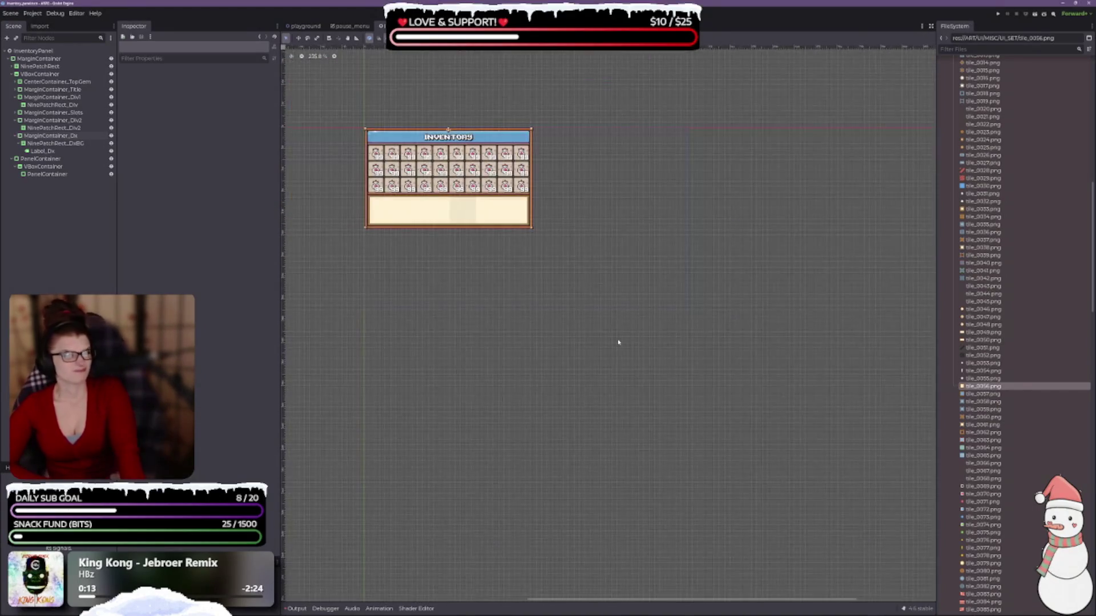
{"action": "scroll", "coordinate": [571, 298], "scroll_direction": "up", "scroll_amount": 2}
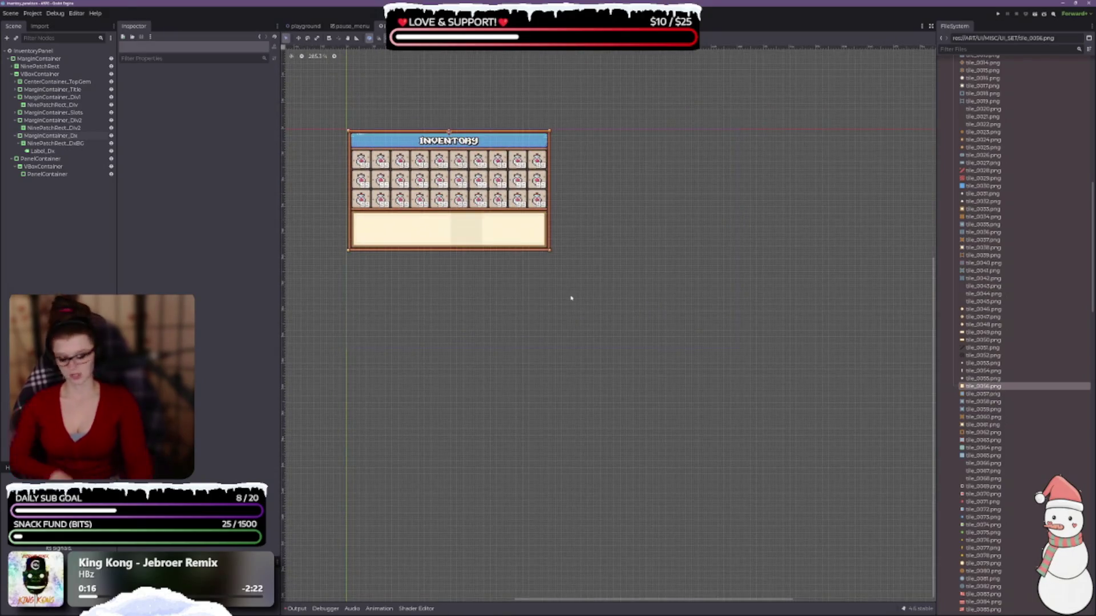
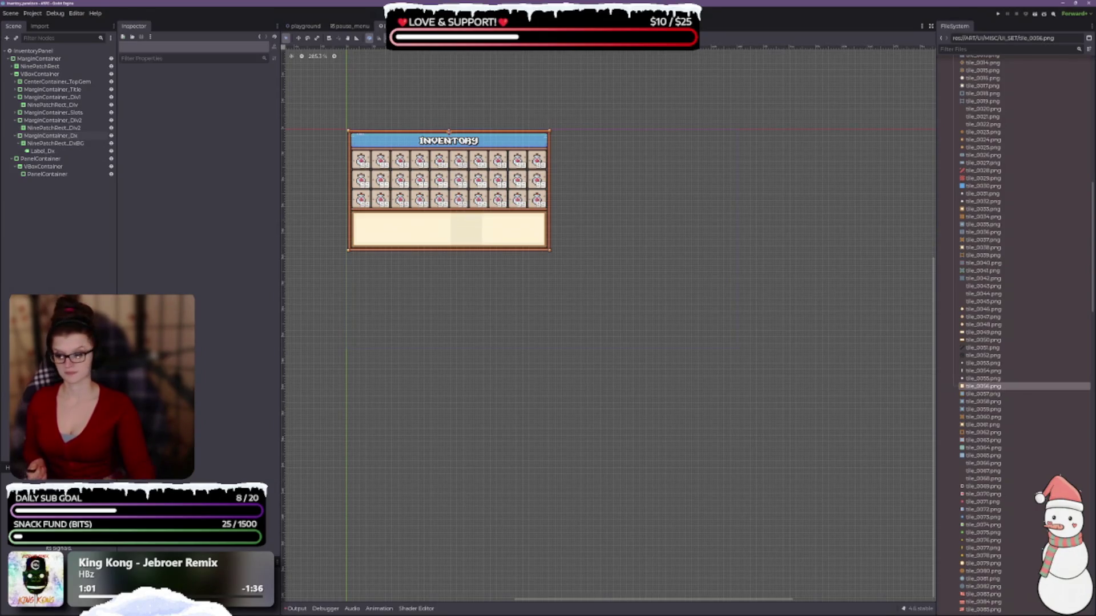
Step: Bring the PureRef board forward, zoom out and frame the Item Dx Window reference
{"action": "key", "text": "alt+Tab"}
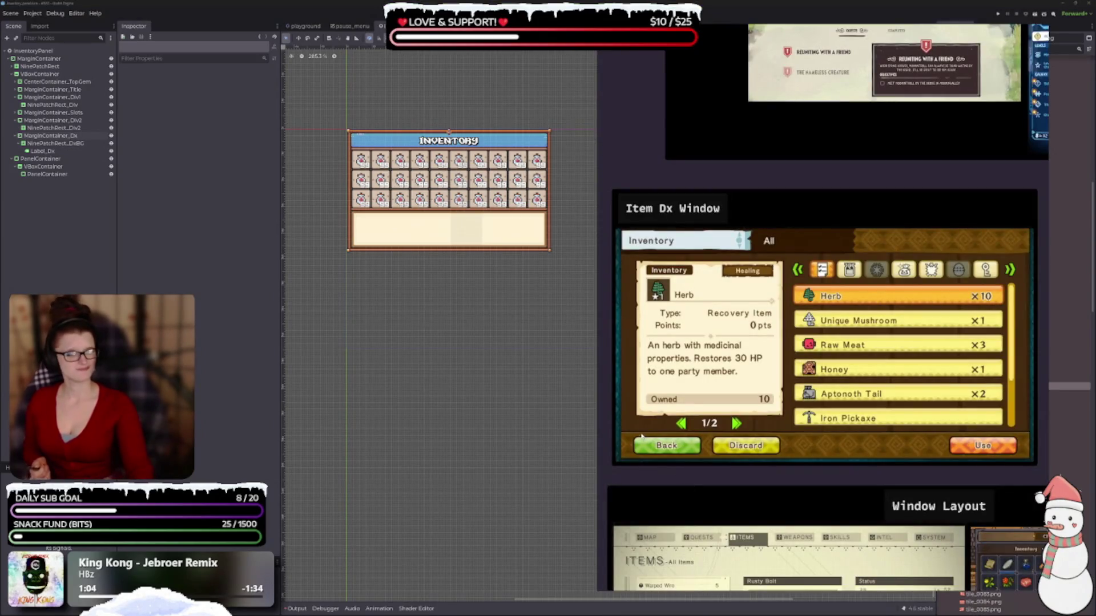
{"action": "scroll", "coordinate": [790, 461], "scroll_direction": "down", "scroll_amount": 3}
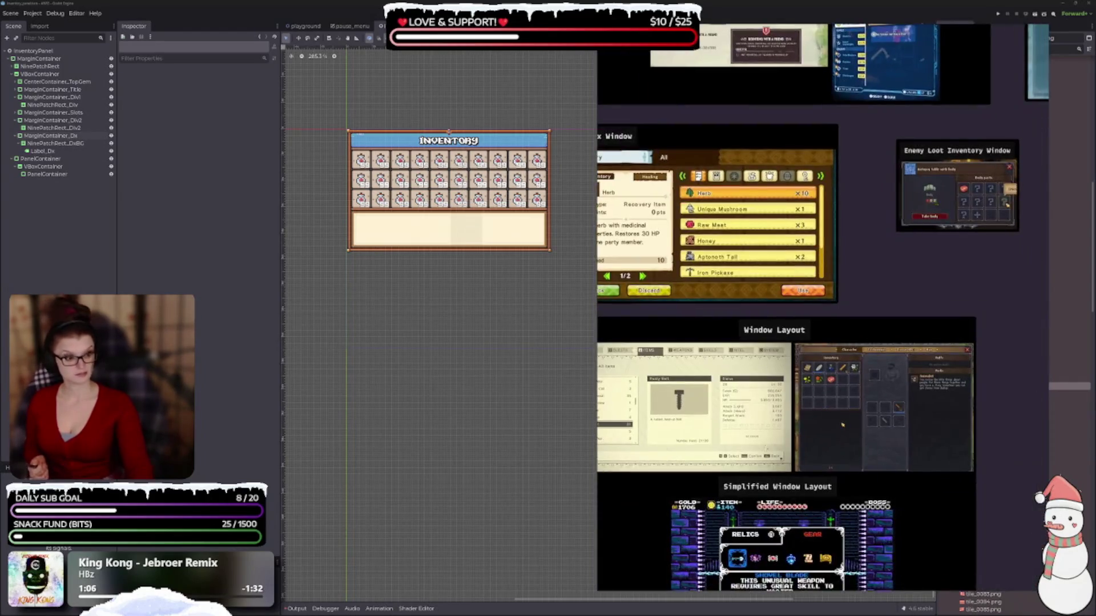
{"action": "left_click_drag", "start_coordinate": [711, 311], "coordinate": [783, 399]}
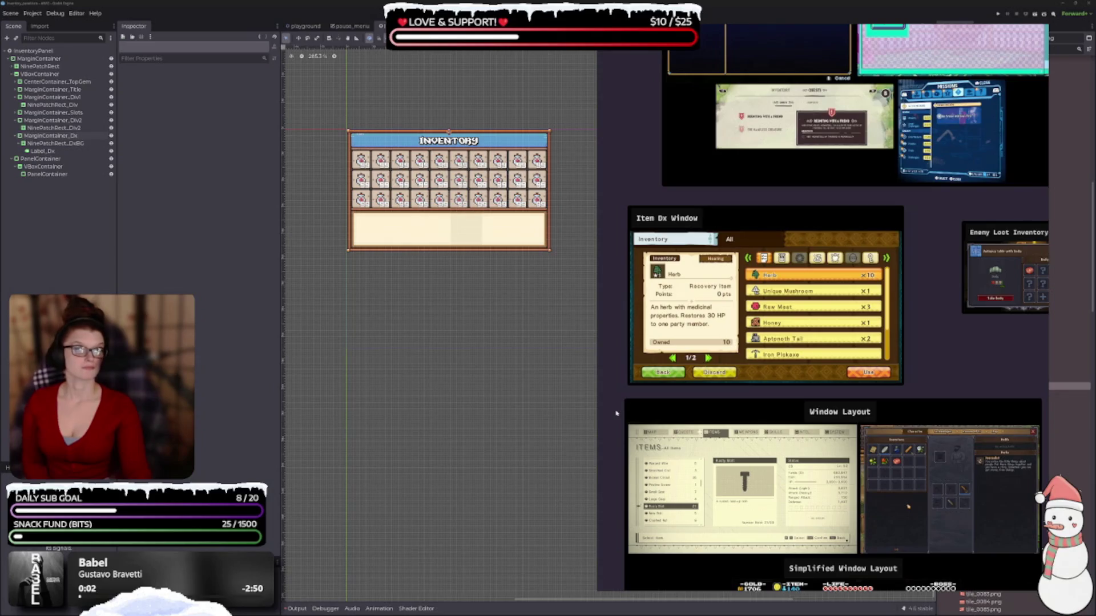
Step: Pan past the Enemy Loot, quest and Shards/Gems/Crystals references, then zoom into Item Dx Window
{"action": "scroll", "coordinate": [737, 347], "scroll_direction": "up", "scroll_amount": 1}
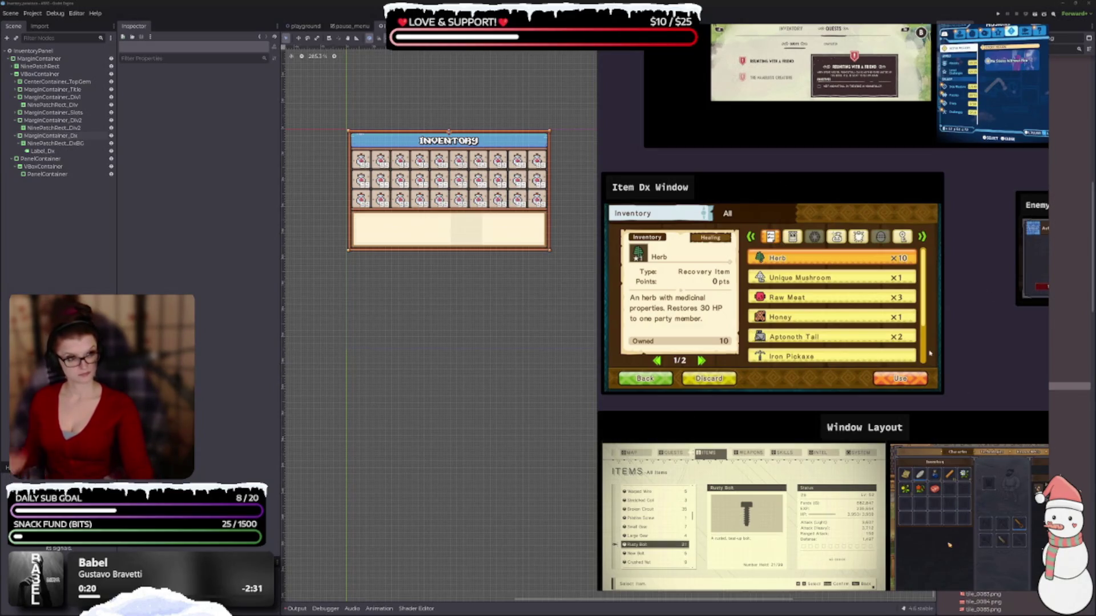
{"action": "left_click_drag", "start_coordinate": [884, 358], "coordinate": [735, 459]}
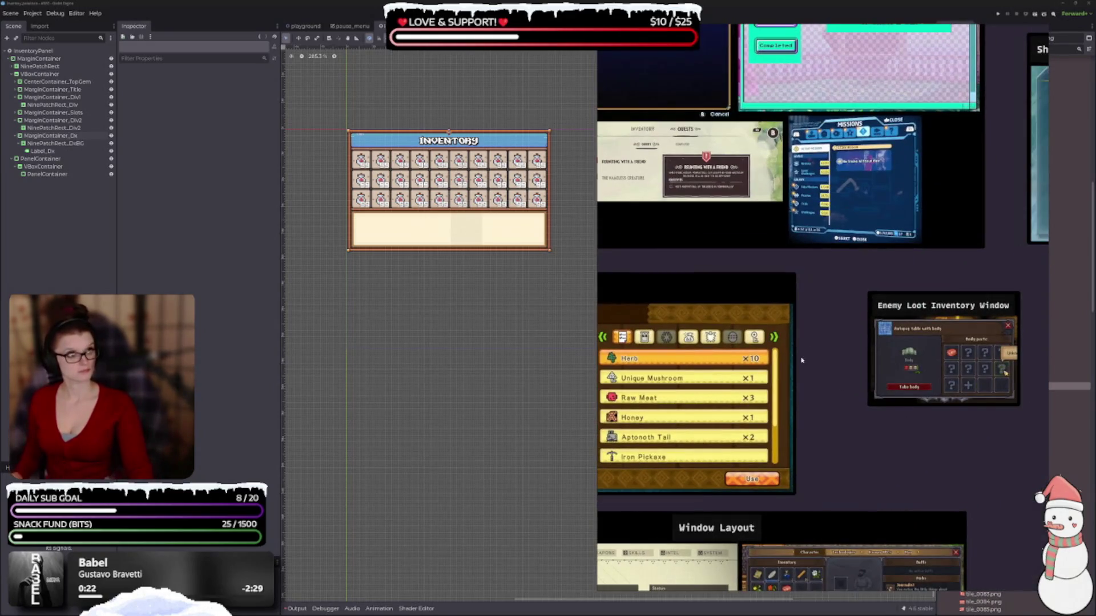
{"action": "mouse_move", "coordinate": [759, 300]}
{"action": "left_mouse_down"}
{"action": "mouse_move", "coordinate": [799, 423]}
{"action": "mouse_move", "coordinate": [642, 448]}
{"action": "left_mouse_up"}
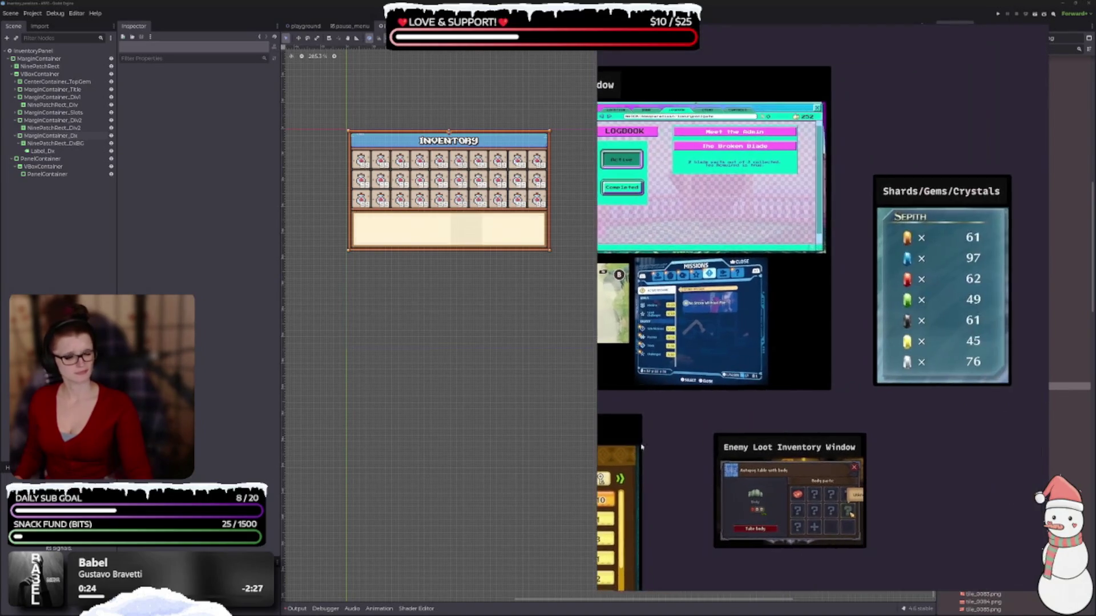
{"action": "left_click_drag", "start_coordinate": [802, 519], "coordinate": [671, 495]}
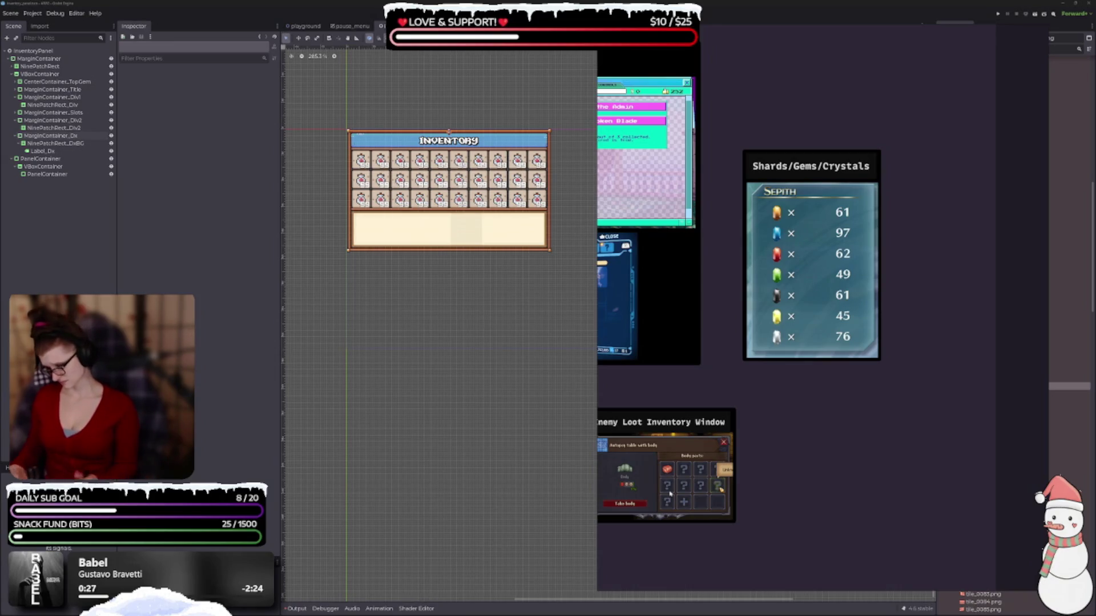
{"action": "mouse_move", "coordinate": [670, 495]}
{"action": "left_mouse_down"}
{"action": "mouse_move", "coordinate": [970, 415]}
{"action": "mouse_move", "coordinate": [1051, 365]}
{"action": "left_mouse_up"}
{"action": "scroll", "coordinate": [849, 395], "scroll_direction": "up", "scroll_amount": 2}
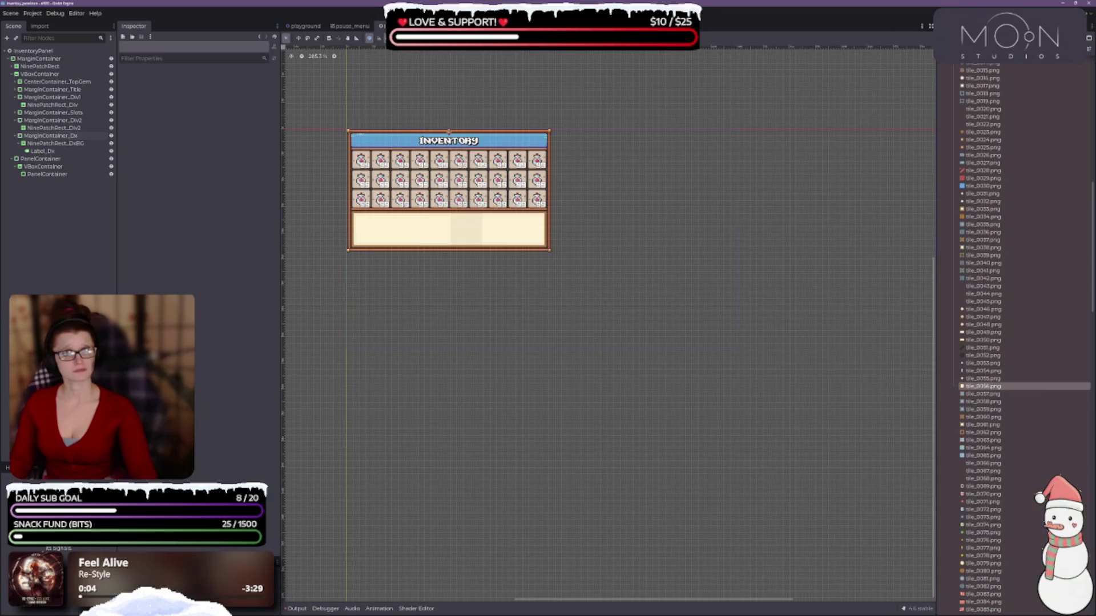
Step: Return to Godot and collapse the UI_SET, MISC, FLASK_01 and KEY_01 folders in FileSystem
{"action": "left_click", "coordinate": [1053, 342]}
{"action": "scroll", "coordinate": [1010, 371], "scroll_direction": "down", "scroll_amount": 10}
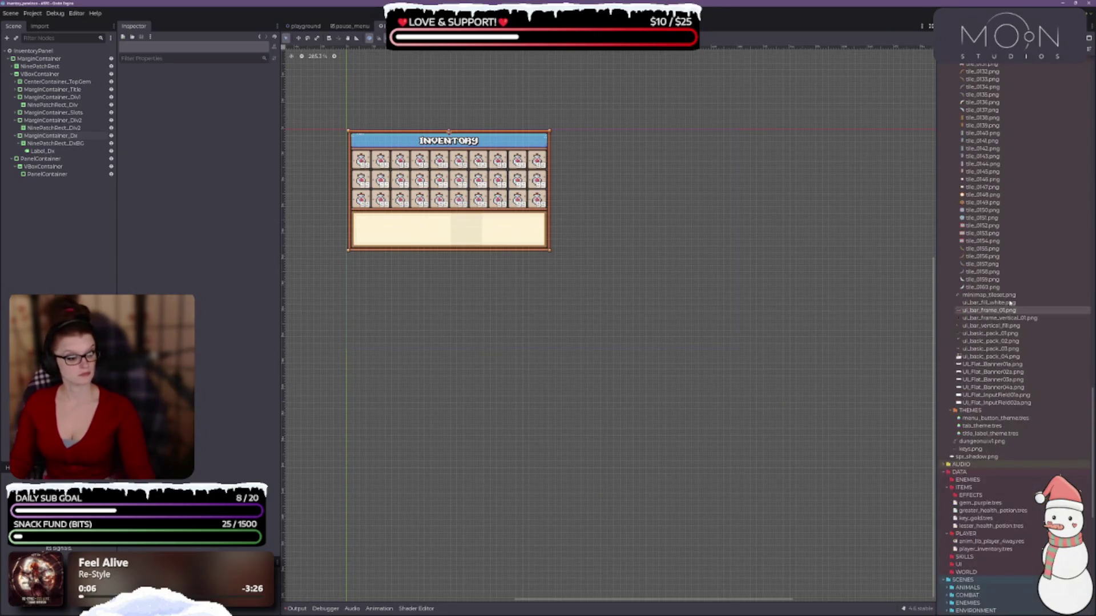
{"action": "left_click", "coordinate": [954, 294]}
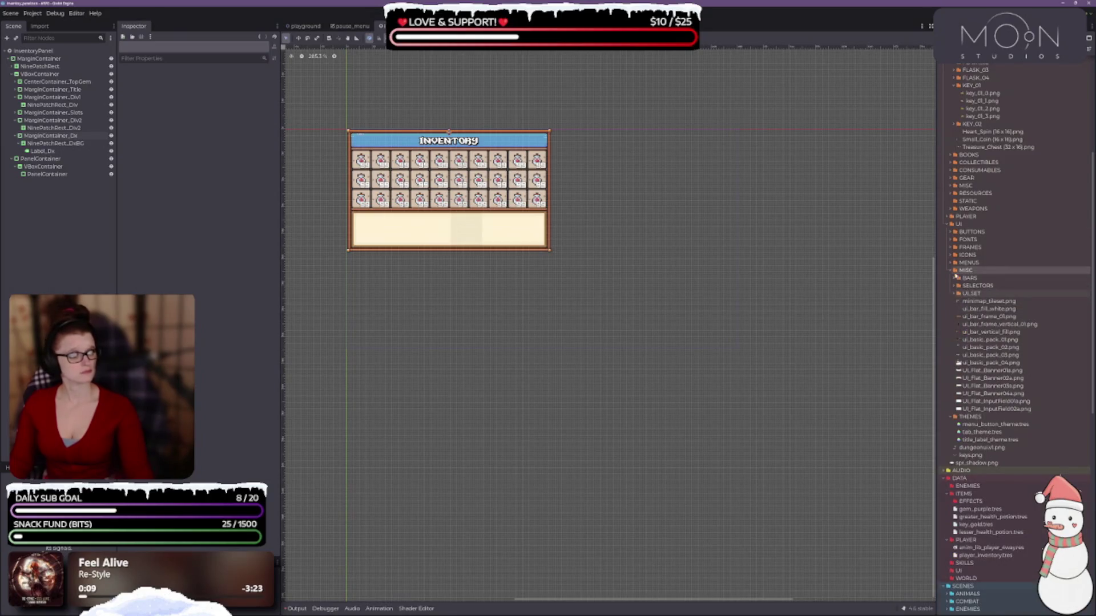
{"action": "left_click", "coordinate": [952, 271]}
{"action": "scroll", "coordinate": [994, 263], "scroll_direction": "up", "scroll_amount": 6}
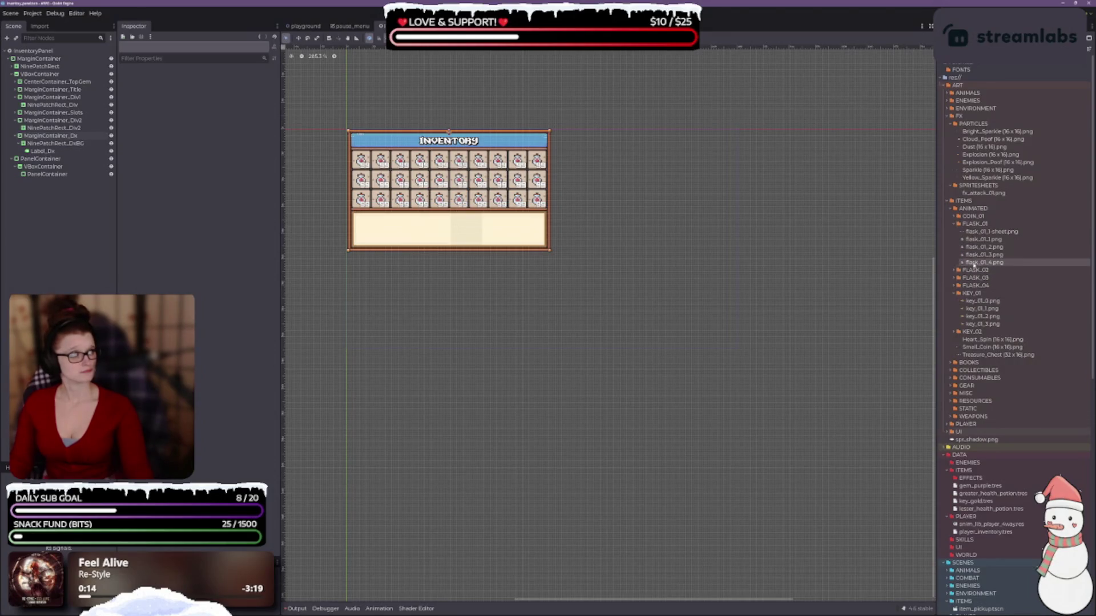
{"action": "left_click", "coordinate": [955, 224]}
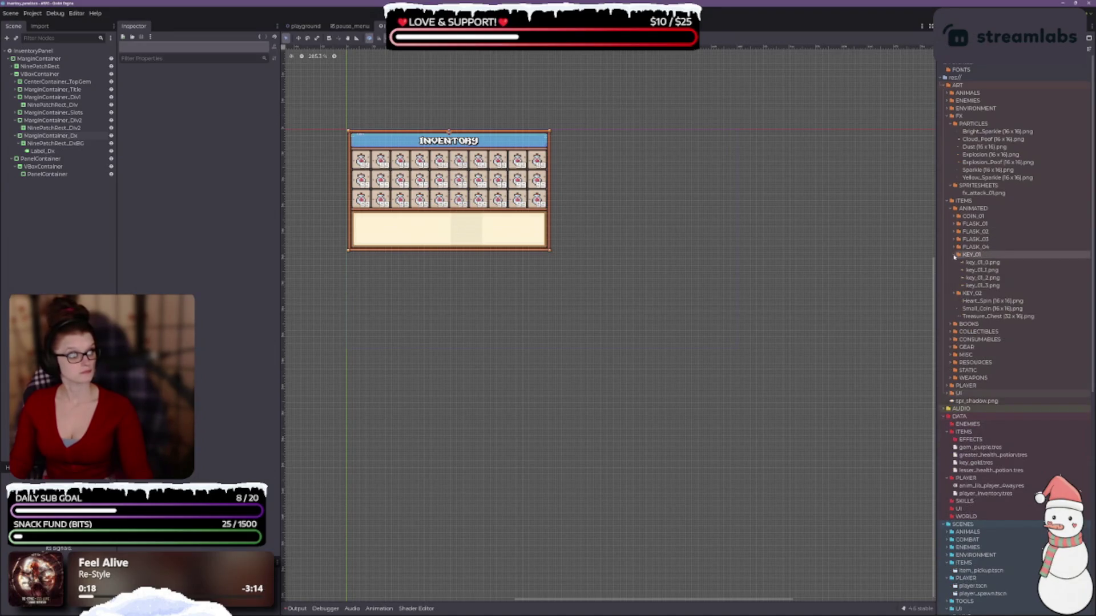
{"action": "left_click", "coordinate": [955, 254]}
Step: Peek into KEY_02, then expand the COLLECTIBLES folder to list its item icons
{"action": "left_click", "coordinate": [955, 262]}
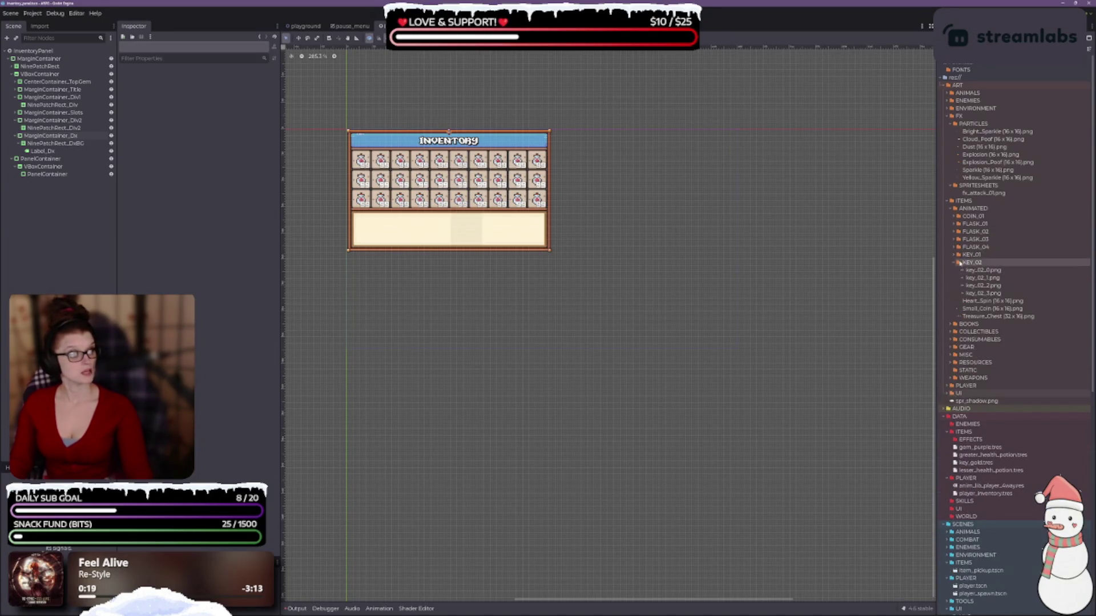
{"action": "left_click", "coordinate": [956, 263]}
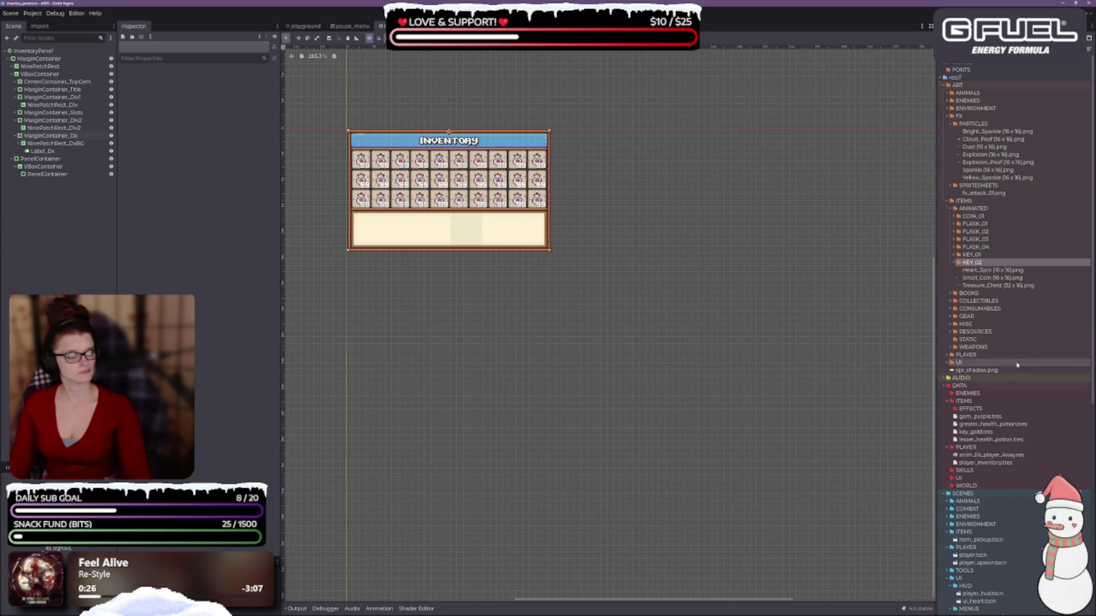
{"action": "left_click", "coordinate": [951, 301]}
{"action": "scroll", "coordinate": [1002, 242], "scroll_direction": "down", "scroll_amount": 8}
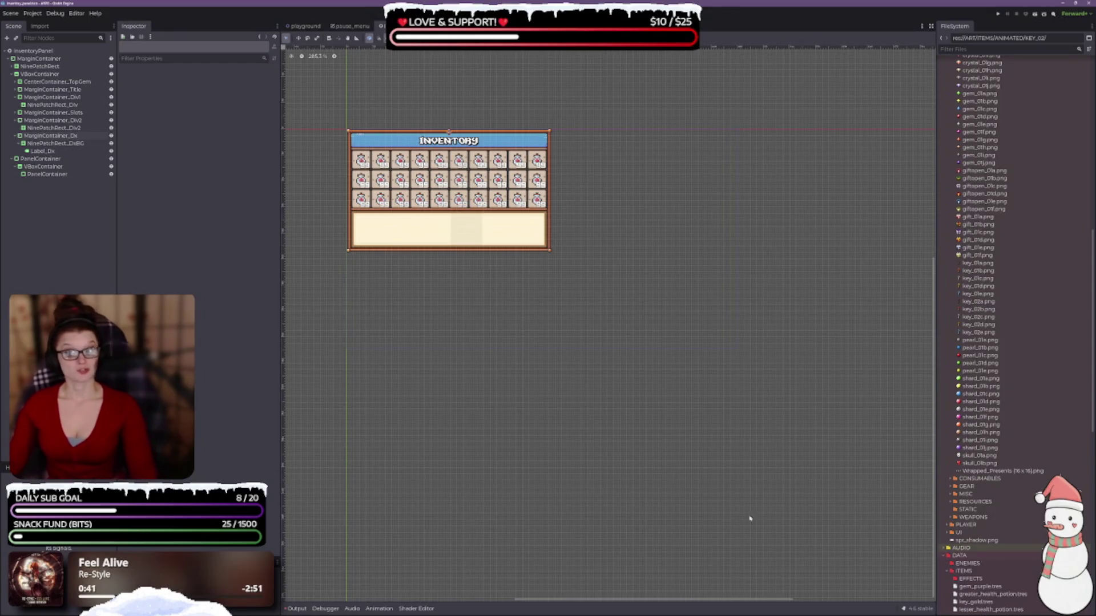
{"action": "scroll", "coordinate": [968, 456], "scroll_direction": "down", "scroll_amount": 3}
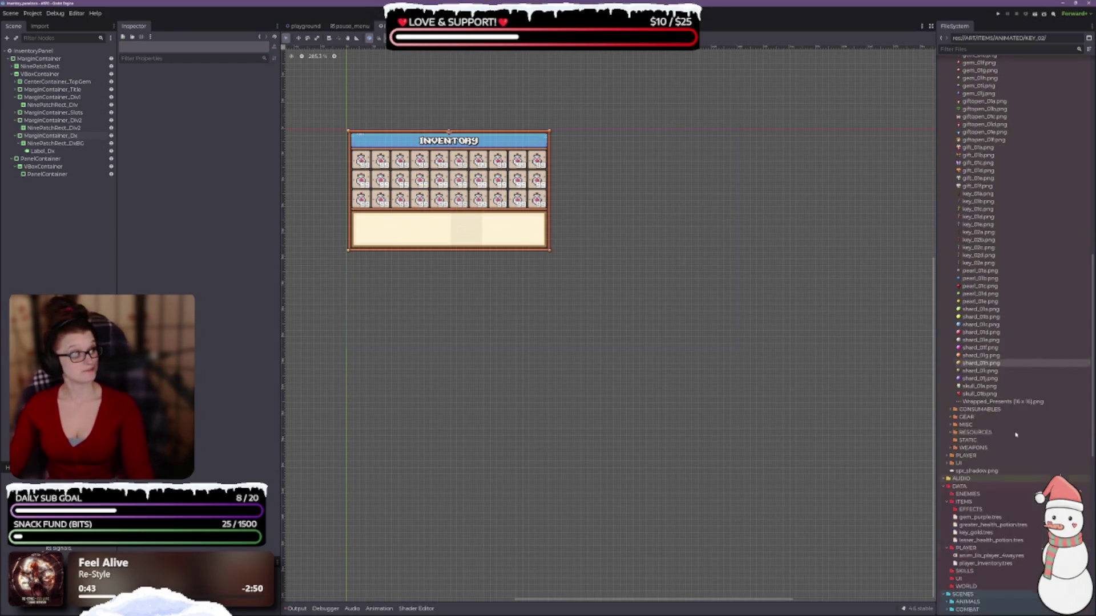
{"action": "left_click", "coordinate": [952, 417]}
{"action": "left_click", "coordinate": [952, 417]}
{"action": "left_click", "coordinate": [952, 426]}
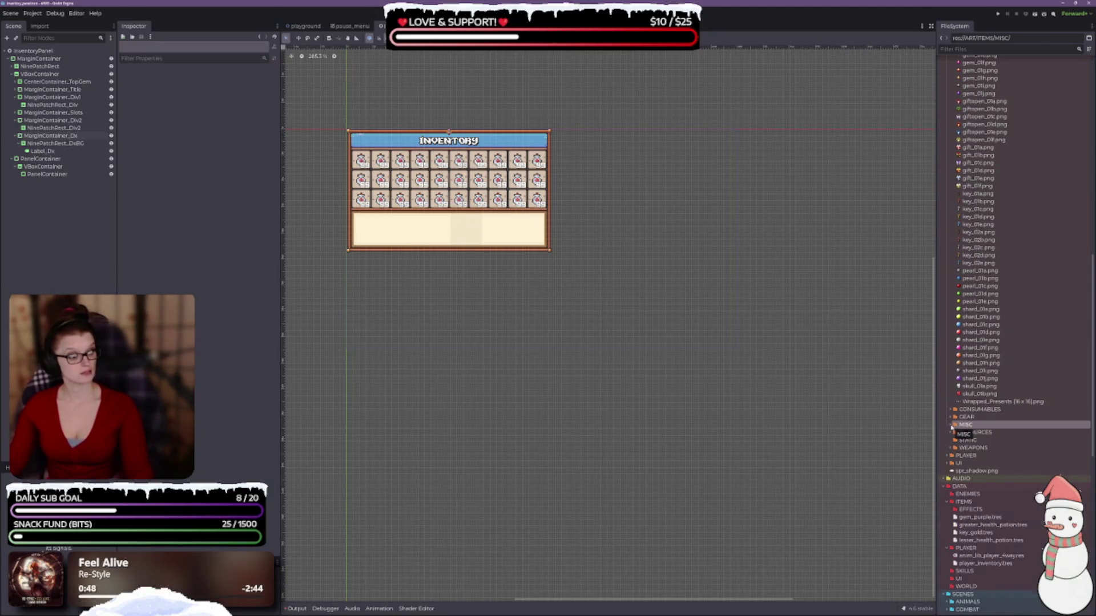
{"action": "left_click", "coordinate": [952, 425]}
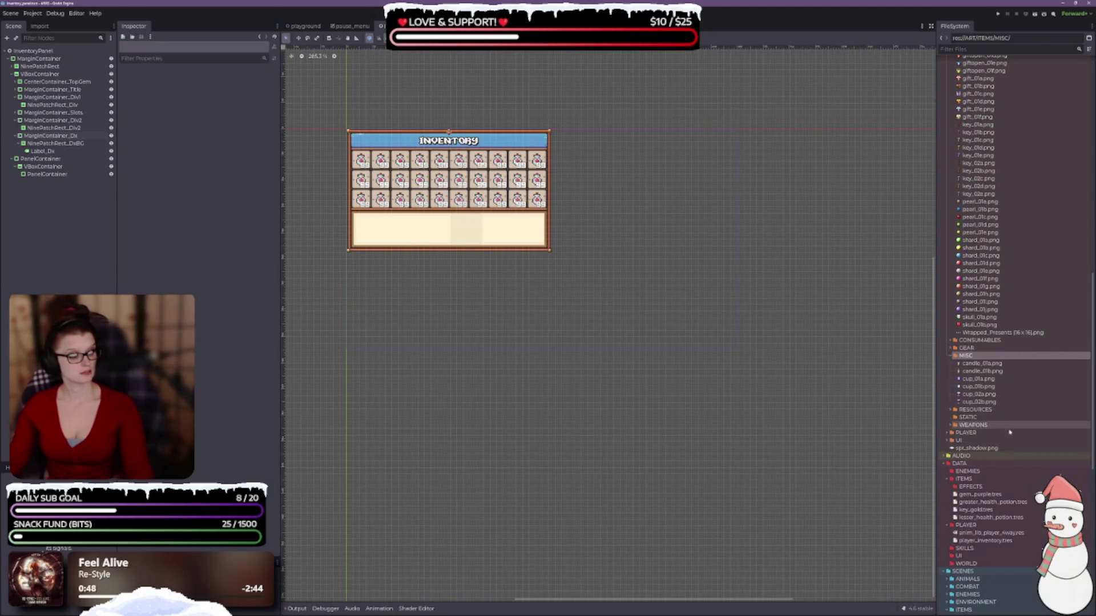
{"action": "left_click", "coordinate": [950, 410]}
{"action": "scroll", "coordinate": [1048, 307], "scroll_direction": "down", "scroll_amount": 2}
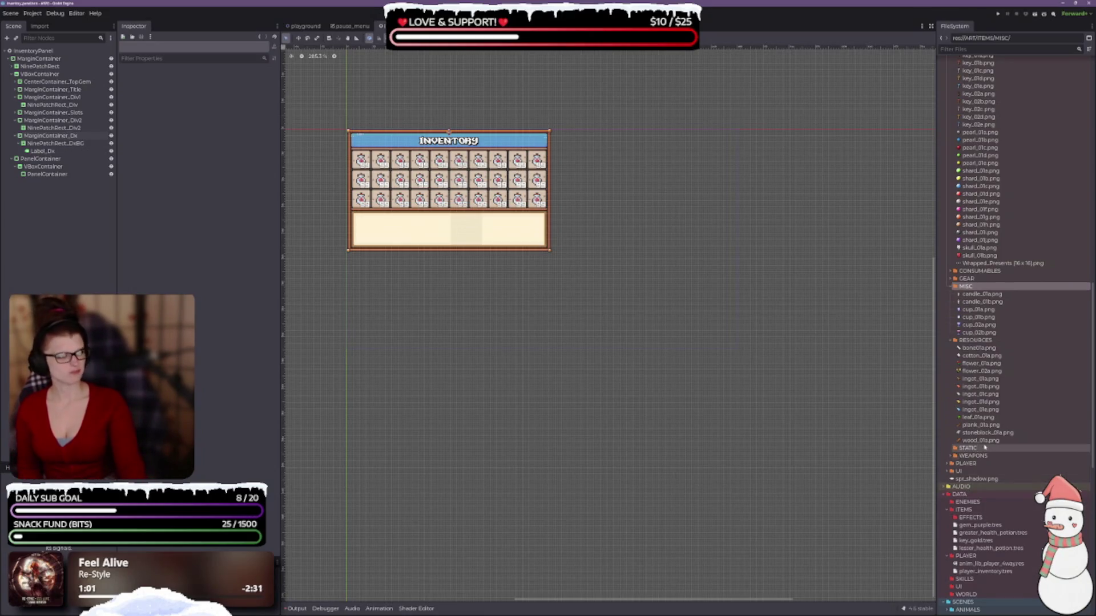
{"action": "scroll", "coordinate": [964, 425], "scroll_direction": "up", "scroll_amount": 3}
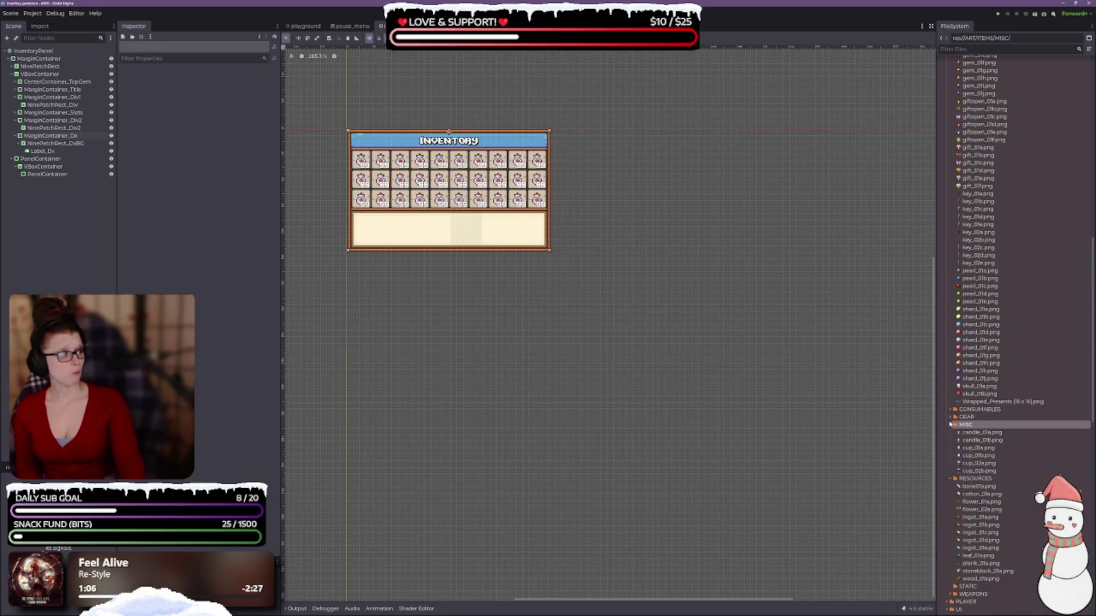
{"action": "scroll", "coordinate": [957, 428], "scroll_direction": "up", "scroll_amount": 3}
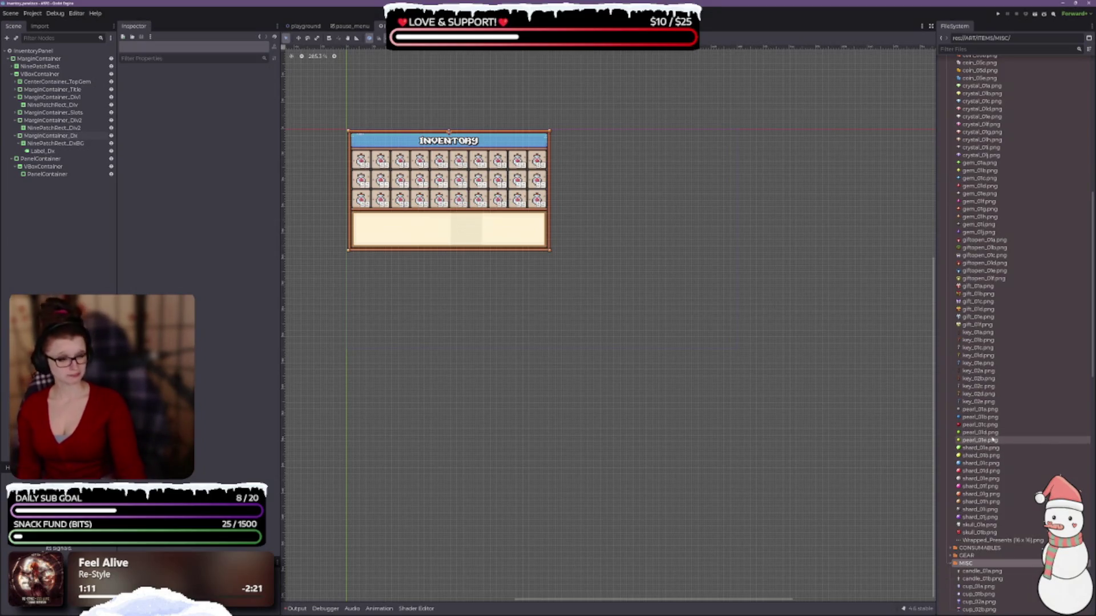
{"action": "scroll", "coordinate": [991, 449], "scroll_direction": "up", "scroll_amount": 2}
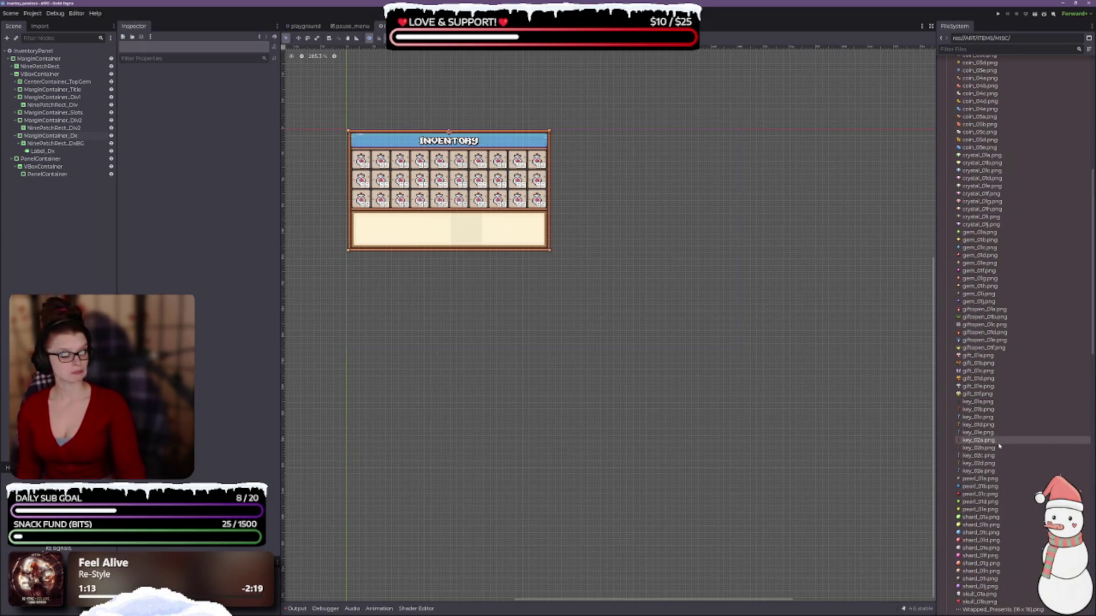
{"action": "mouse_move", "coordinate": [1001, 448]}
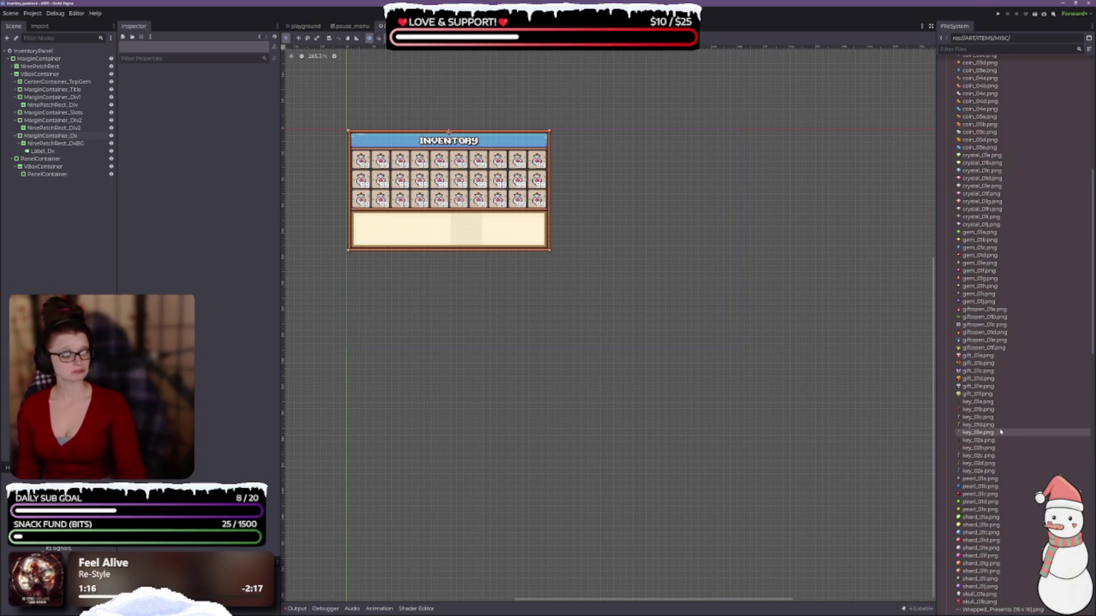
{"action": "mouse_move", "coordinate": [1004, 428]}
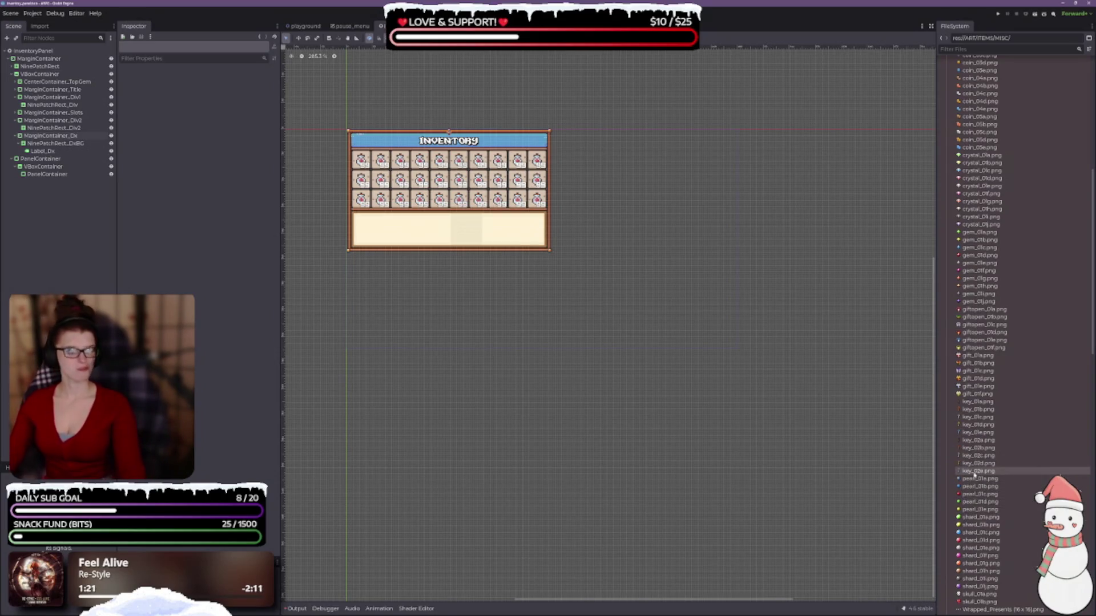
{"action": "scroll", "coordinate": [980, 385], "scroll_direction": "up", "scroll_amount": 3}
{"action": "scroll", "coordinate": [970, 386], "scroll_direction": "up", "scroll_amount": 3}
{"action": "scroll", "coordinate": [970, 366], "scroll_direction": "up", "scroll_amount": 3}
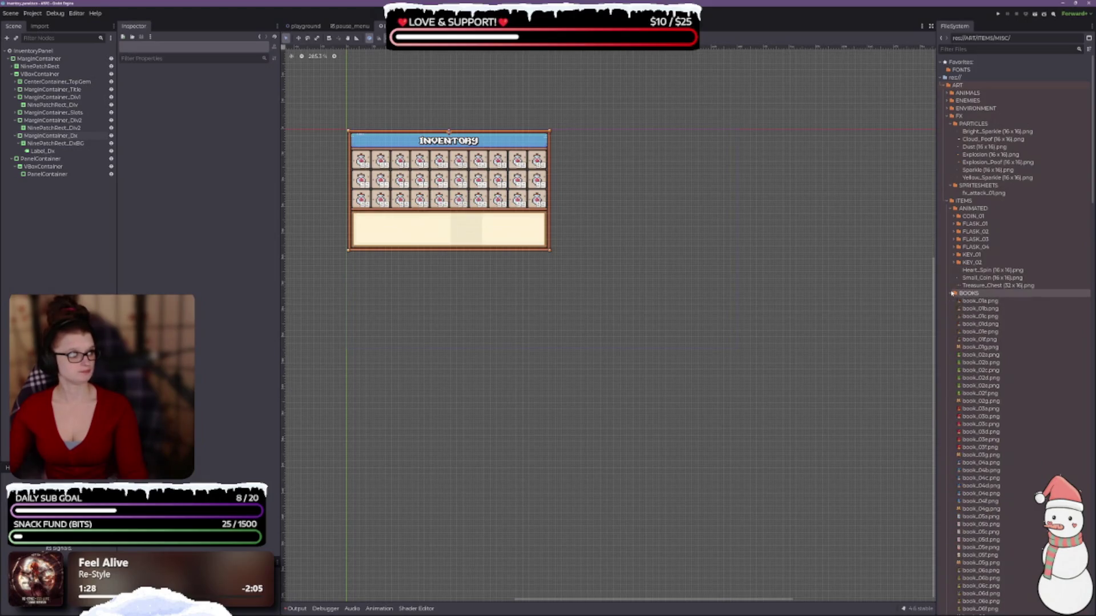
{"action": "mouse_move", "coordinate": [1000, 338]}
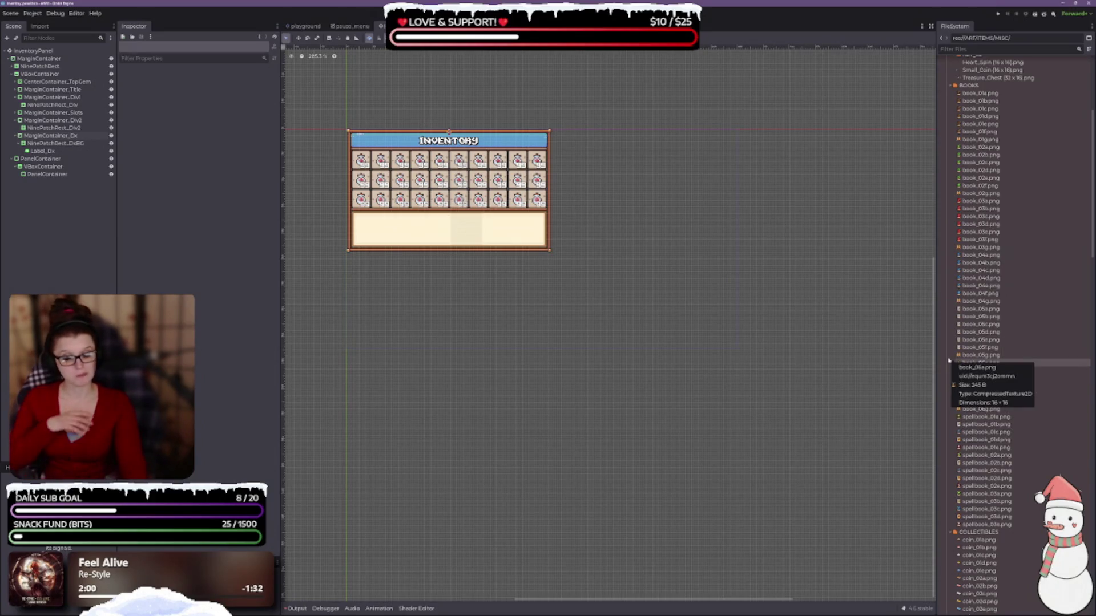
{"action": "mouse_move", "coordinate": [947, 356]}
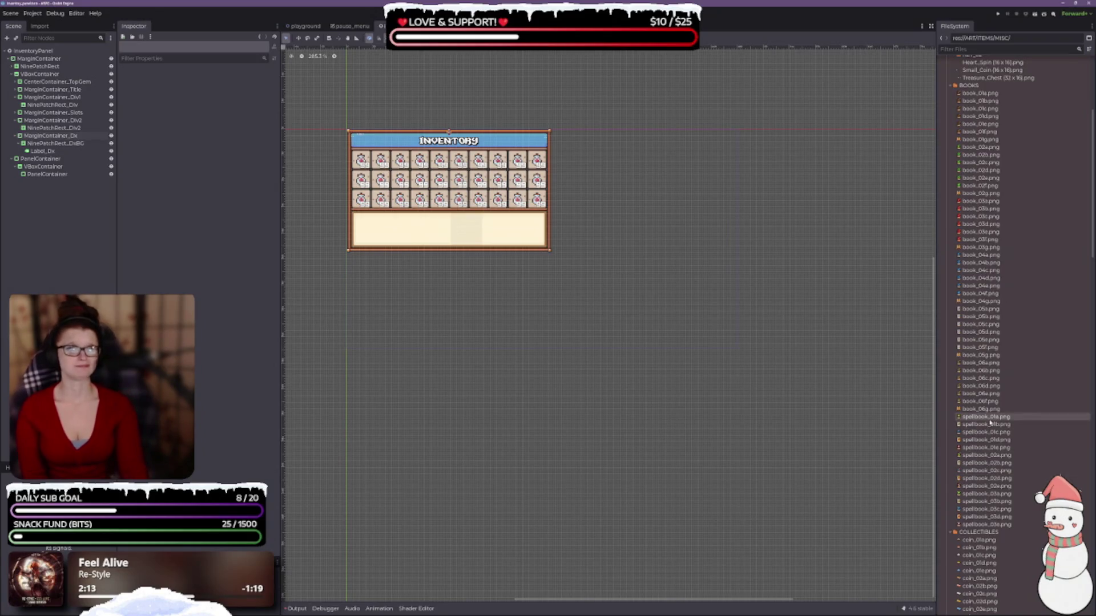
{"action": "scroll", "coordinate": [980, 410], "scroll_direction": "up", "scroll_amount": 5}
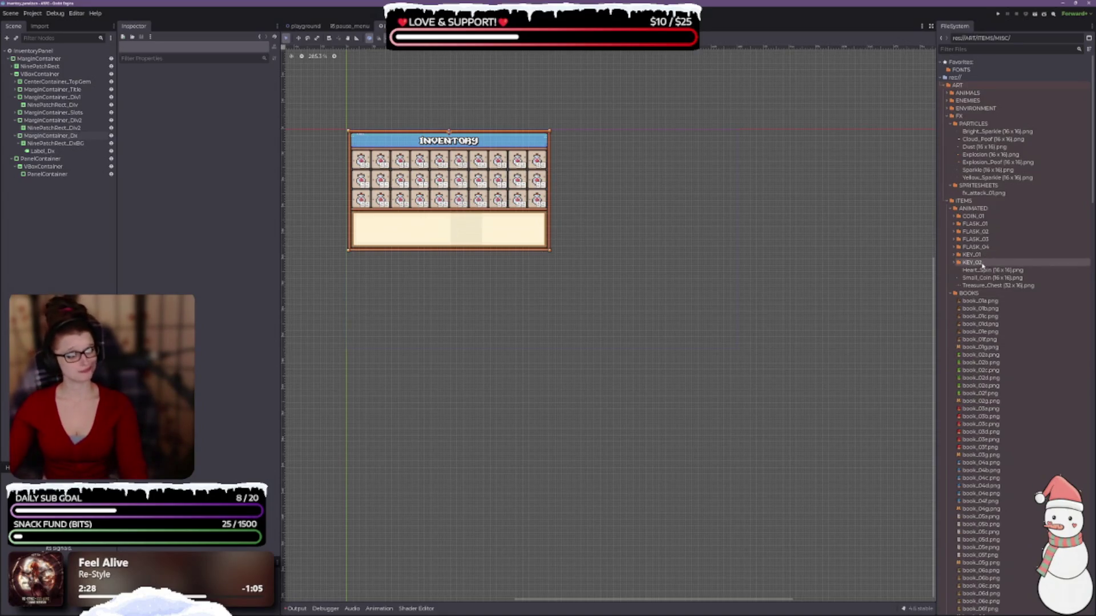
{"action": "left_click", "coordinate": [953, 210]}
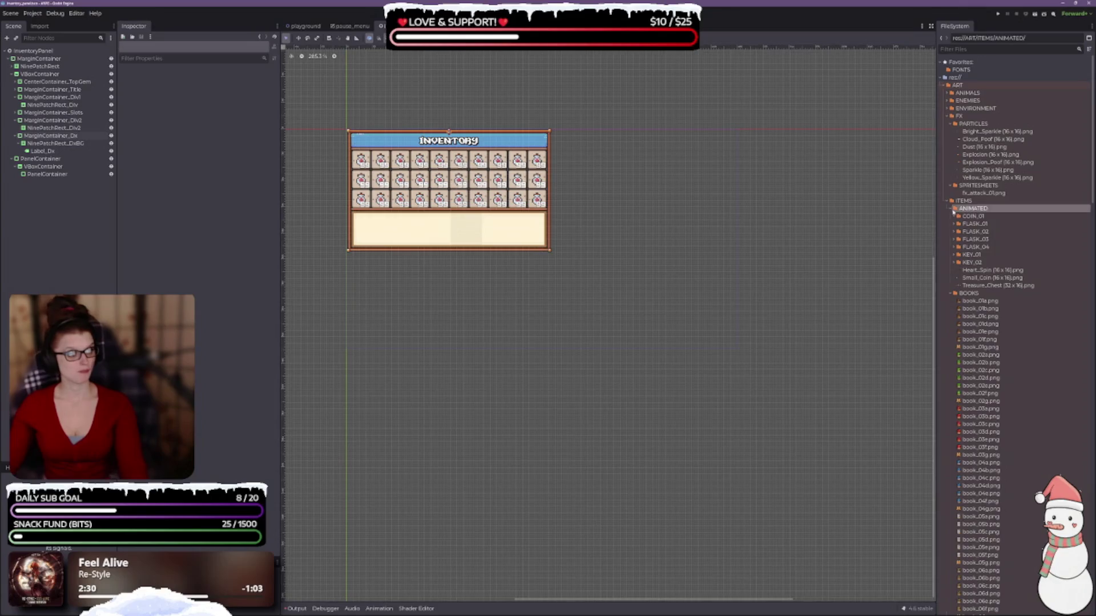
Step: Collapse the ANIMATED folder so the book and spellbook sprites follow directly below
{"action": "left_click", "coordinate": [951, 210]}
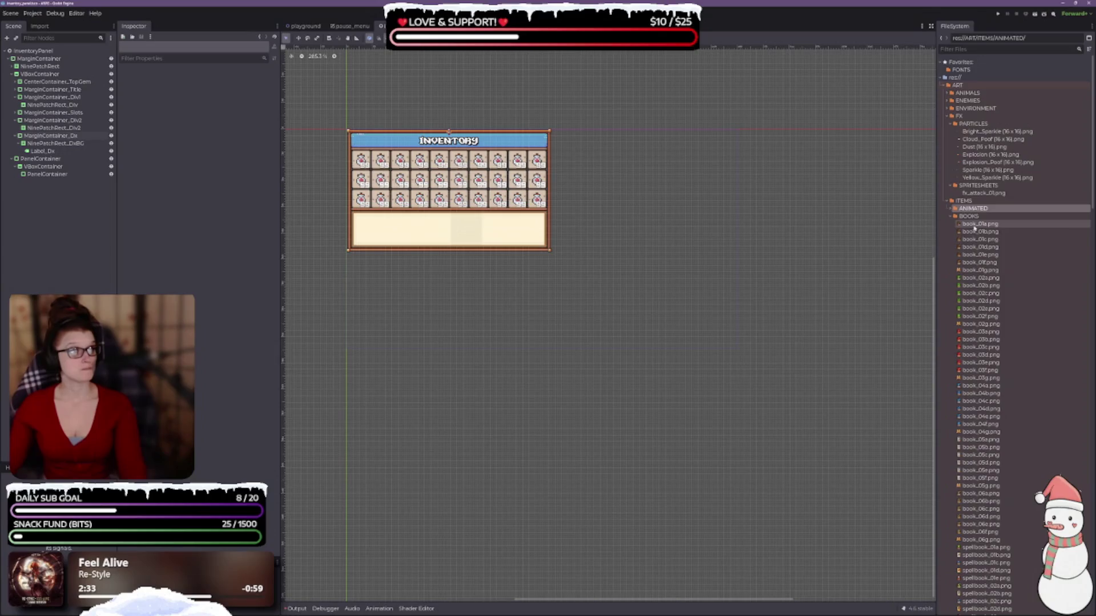
{"action": "mouse_move", "coordinate": [977, 233]}
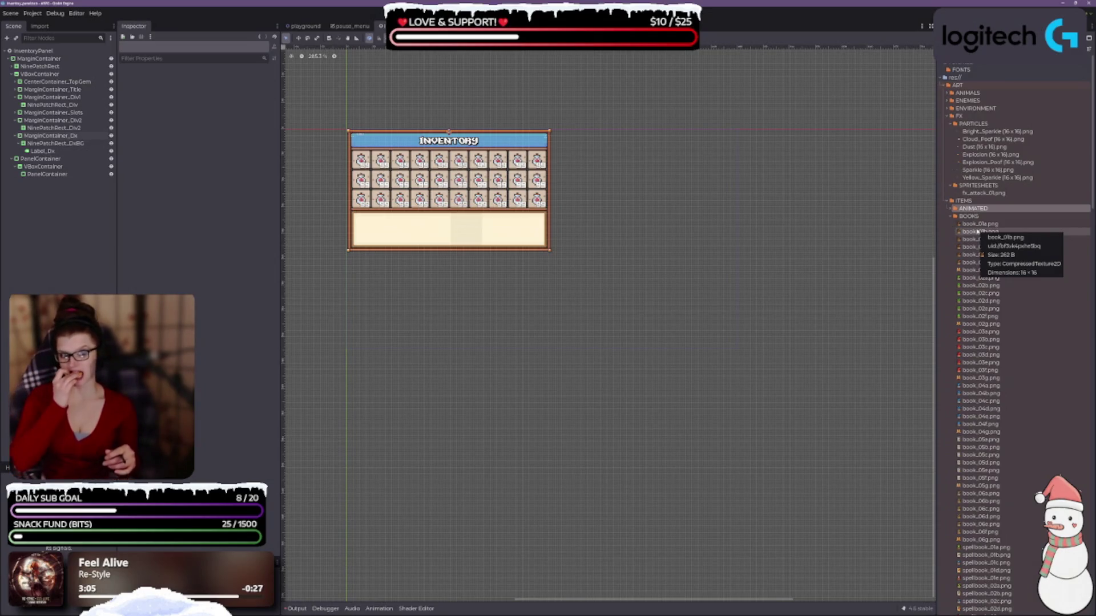
{"action": "scroll", "coordinate": [985, 286], "scroll_direction": "down", "scroll_amount": 5}
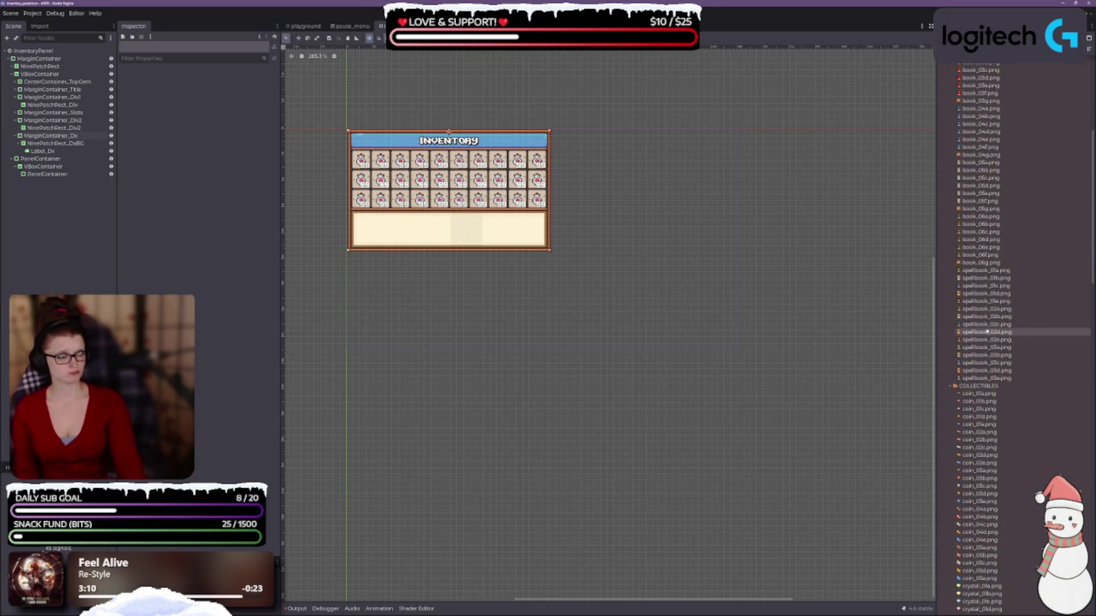
{"action": "scroll", "coordinate": [973, 286], "scroll_direction": "down", "scroll_amount": 5}
{"action": "scroll", "coordinate": [968, 266], "scroll_direction": "down", "scroll_amount": 2}
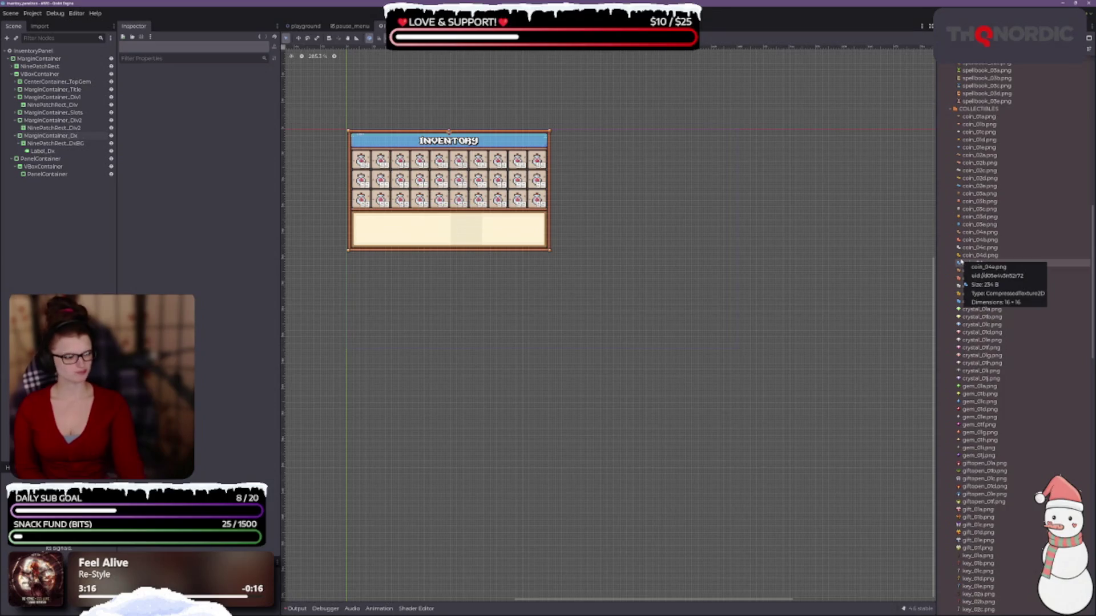
{"action": "scroll", "coordinate": [1000, 279], "scroll_direction": "down", "scroll_amount": 5}
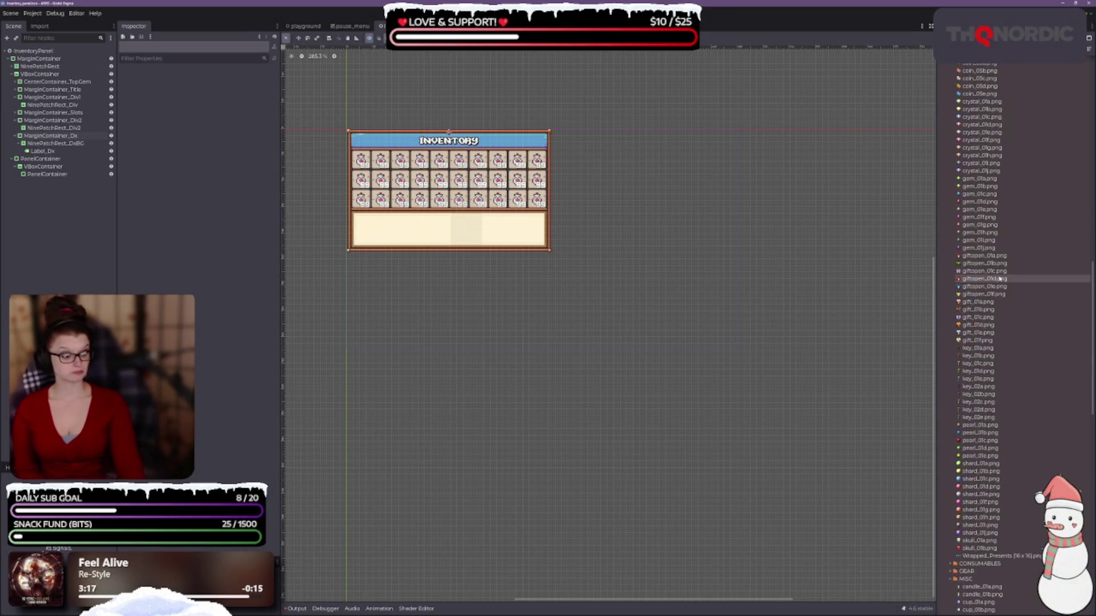
{"action": "scroll", "coordinate": [970, 285], "scroll_direction": "down", "scroll_amount": 3}
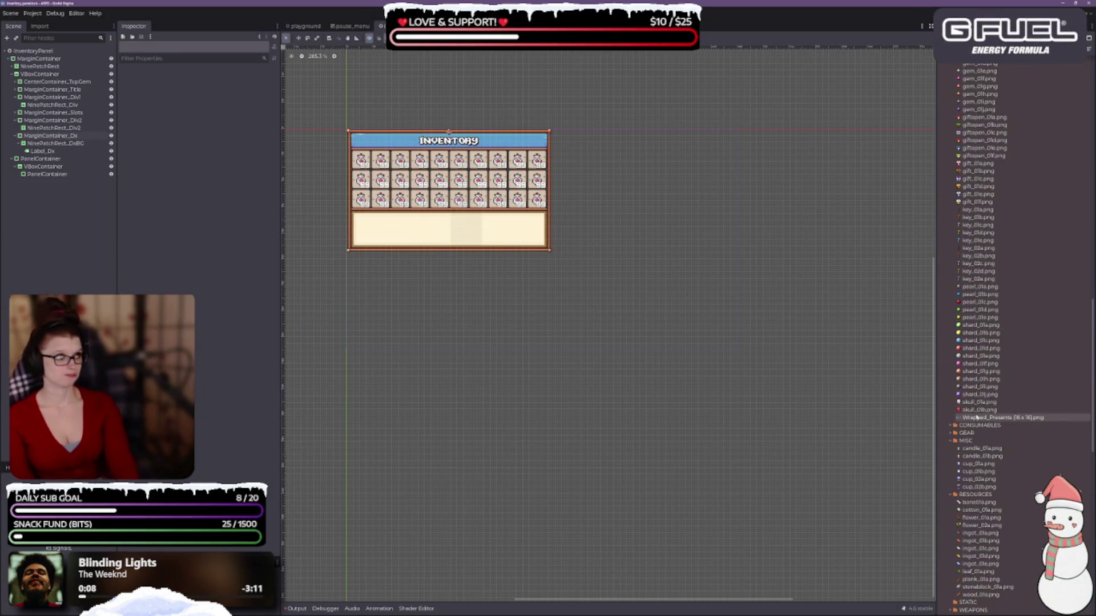
{"action": "scroll", "coordinate": [974, 400], "scroll_direction": "up", "scroll_amount": 5}
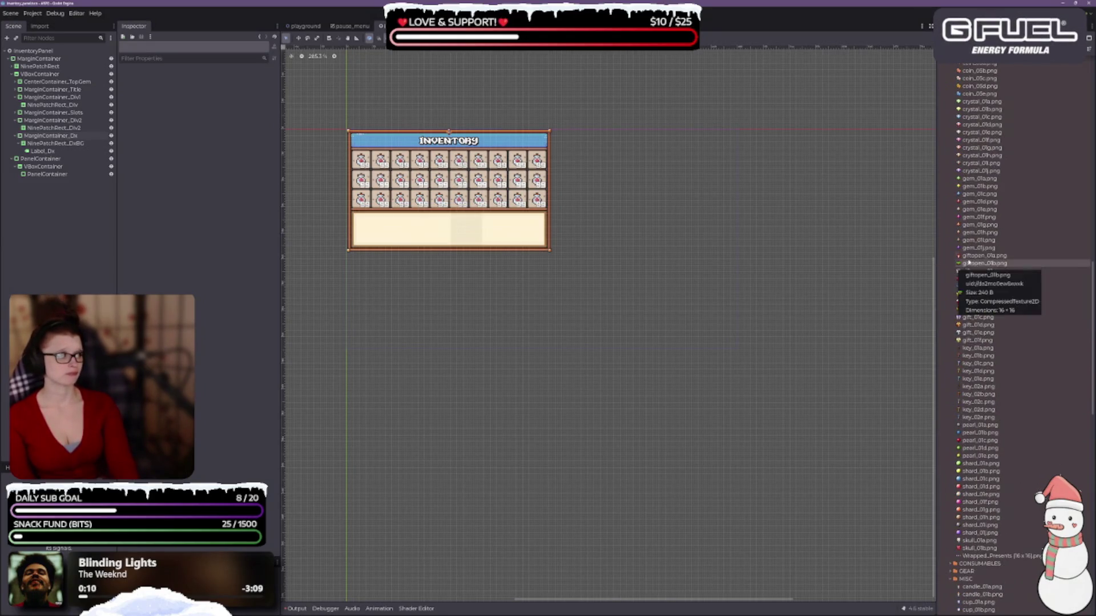
{"action": "mouse_move", "coordinate": [984, 227]}
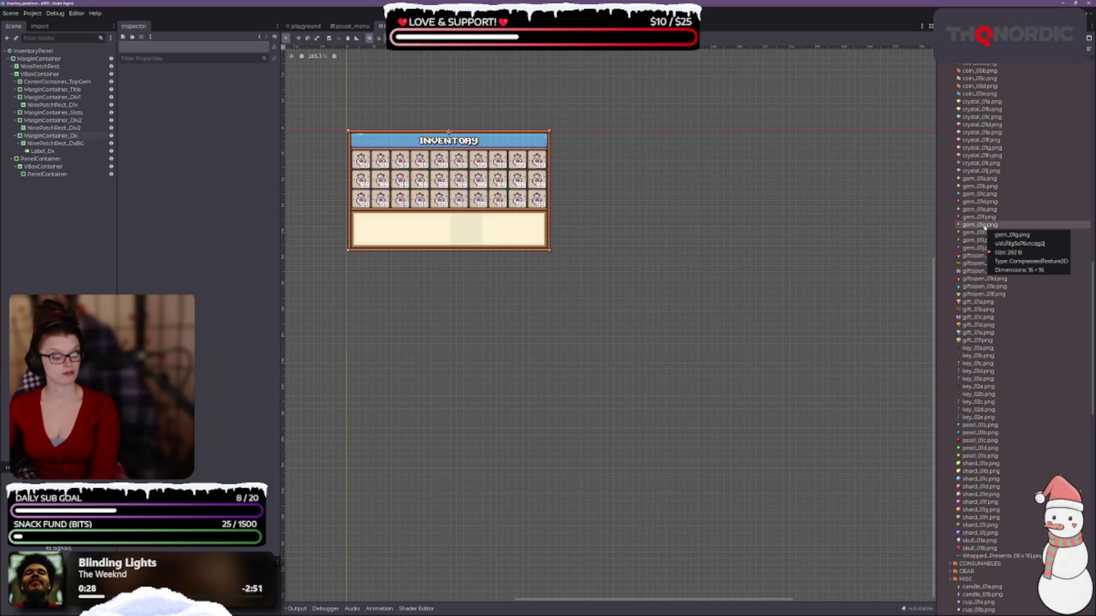
{"action": "scroll", "coordinate": [985, 314], "scroll_direction": "down", "scroll_amount": 5}
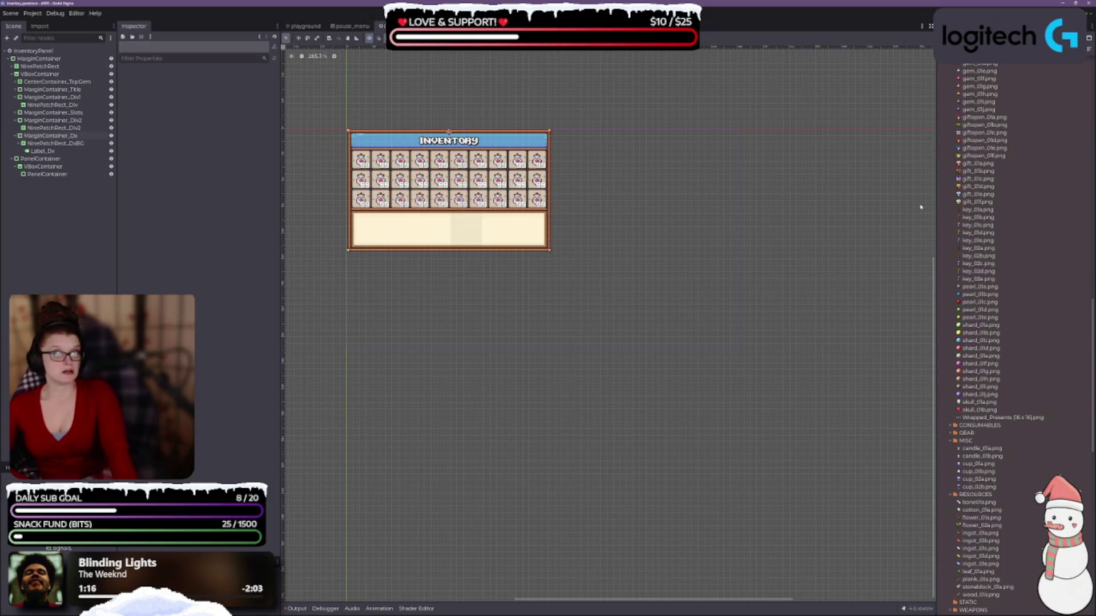
{"action": "mouse_move", "coordinate": [968, 144]}
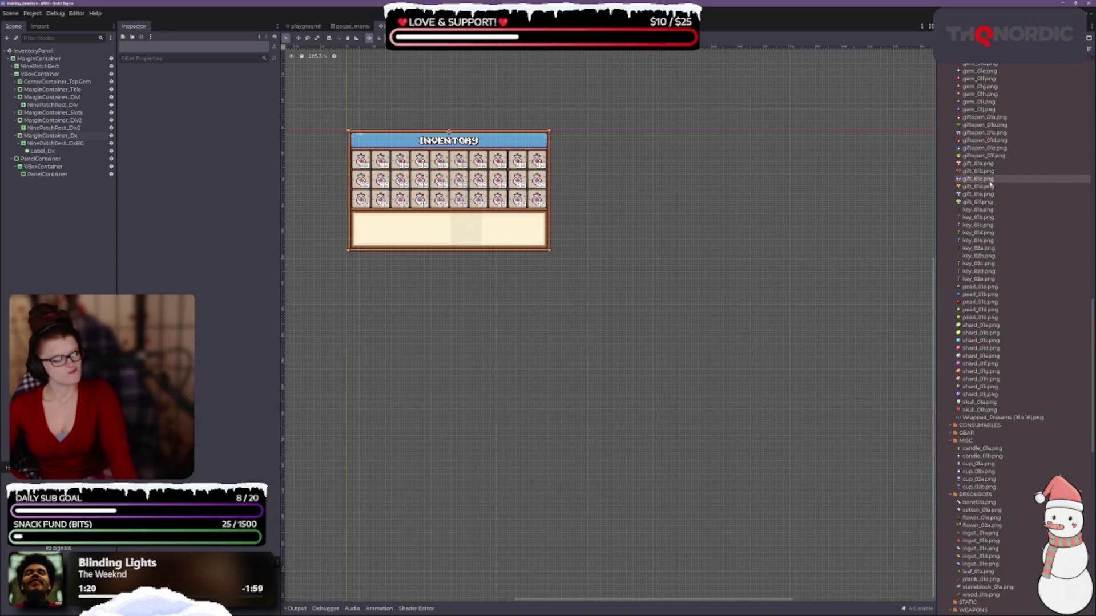
{"action": "mouse_move", "coordinate": [990, 186]}
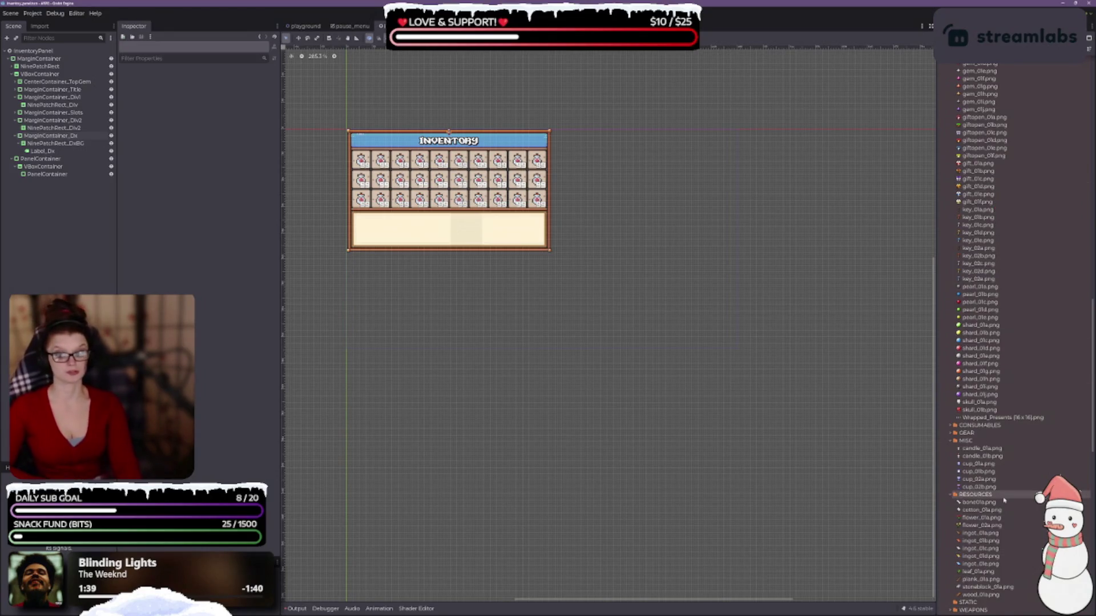
{"action": "mouse_move", "coordinate": [1009, 450]}
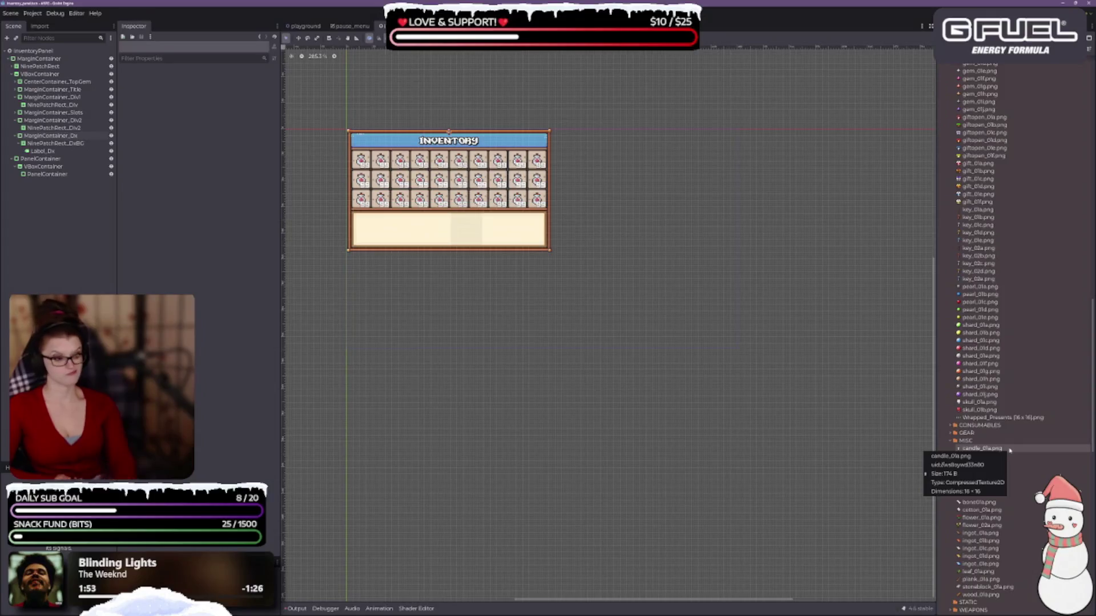
{"action": "mouse_move", "coordinate": [1013, 481]}
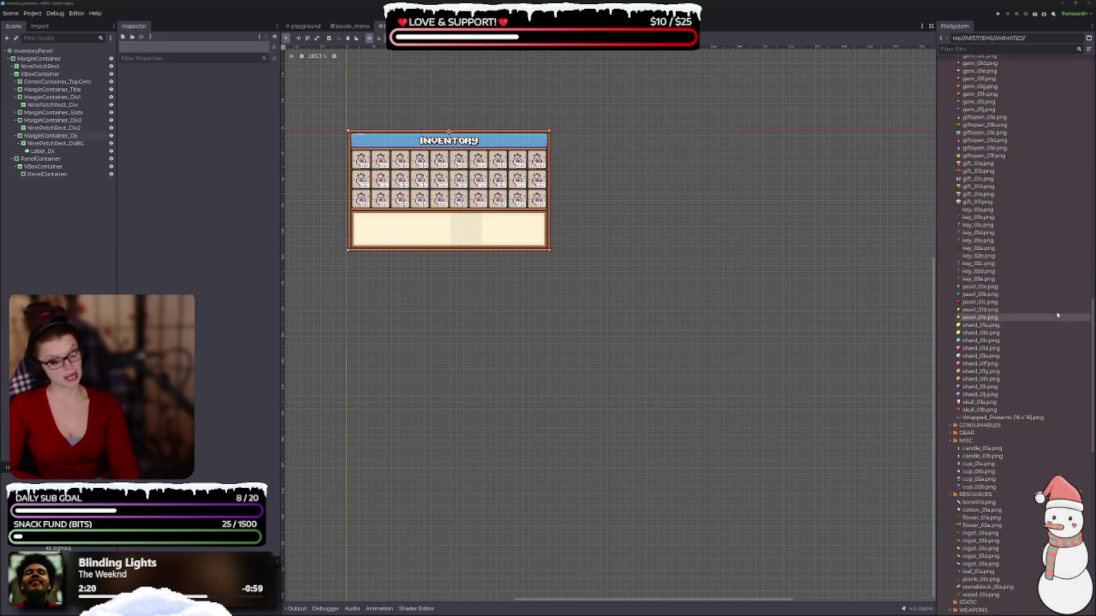
{"action": "scroll", "coordinate": [1050, 314], "scroll_direction": "up", "scroll_amount": 3}
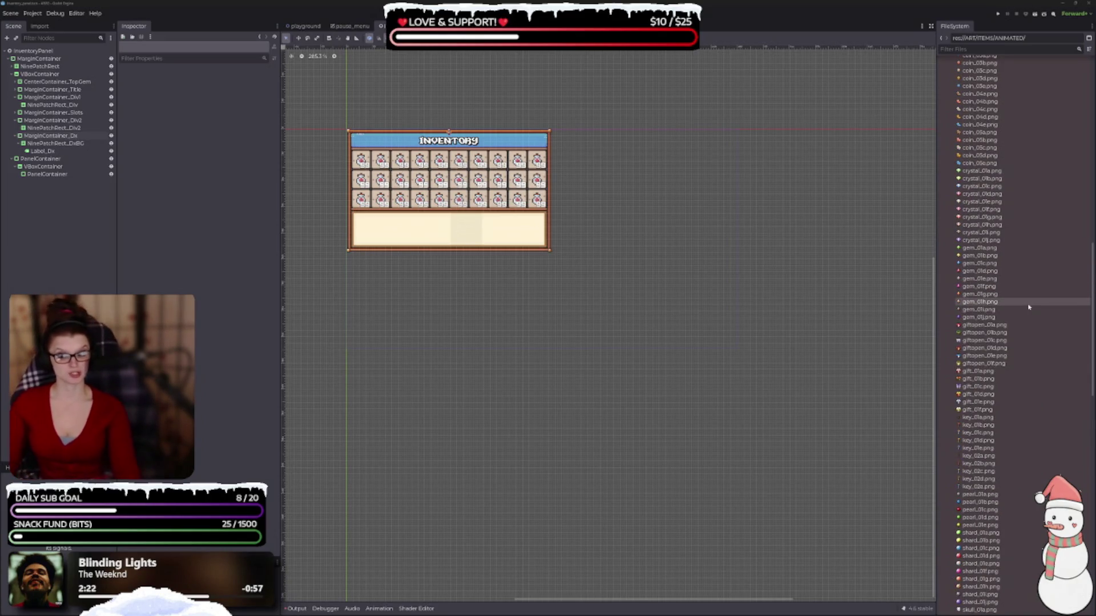
{"action": "scroll", "coordinate": [997, 317], "scroll_direction": "down", "scroll_amount": 4}
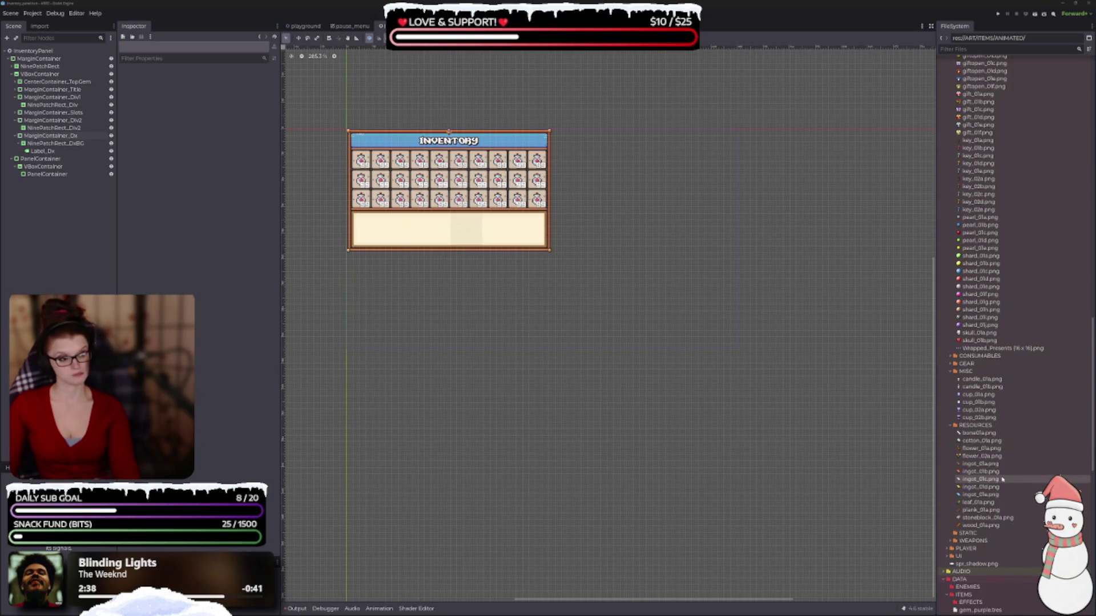
{"action": "scroll", "coordinate": [999, 481], "scroll_direction": "up", "scroll_amount": 5}
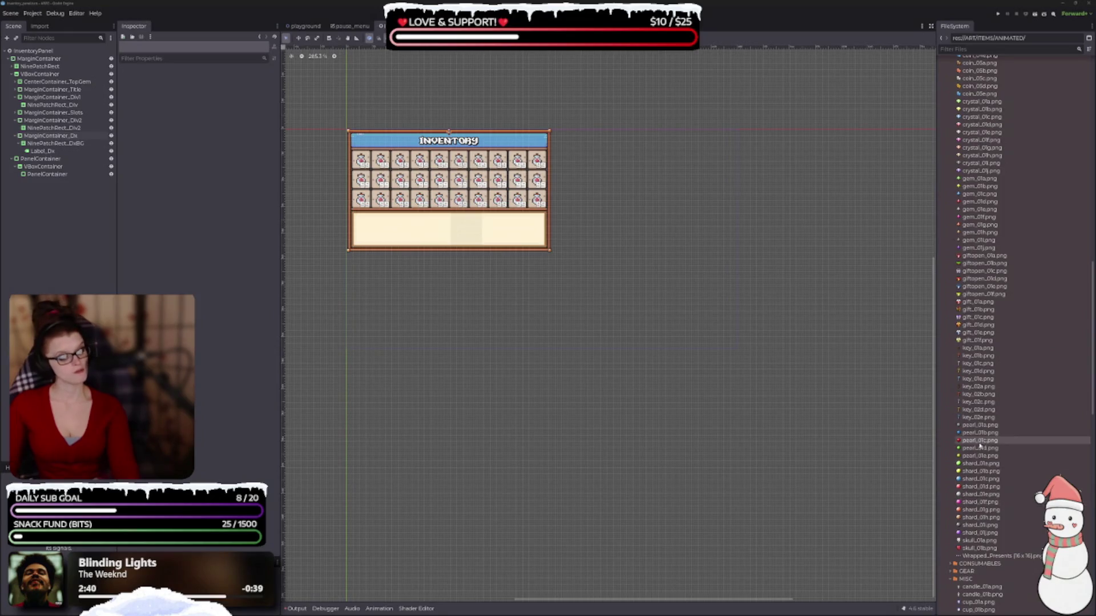
{"action": "mouse_move", "coordinate": [964, 427]}
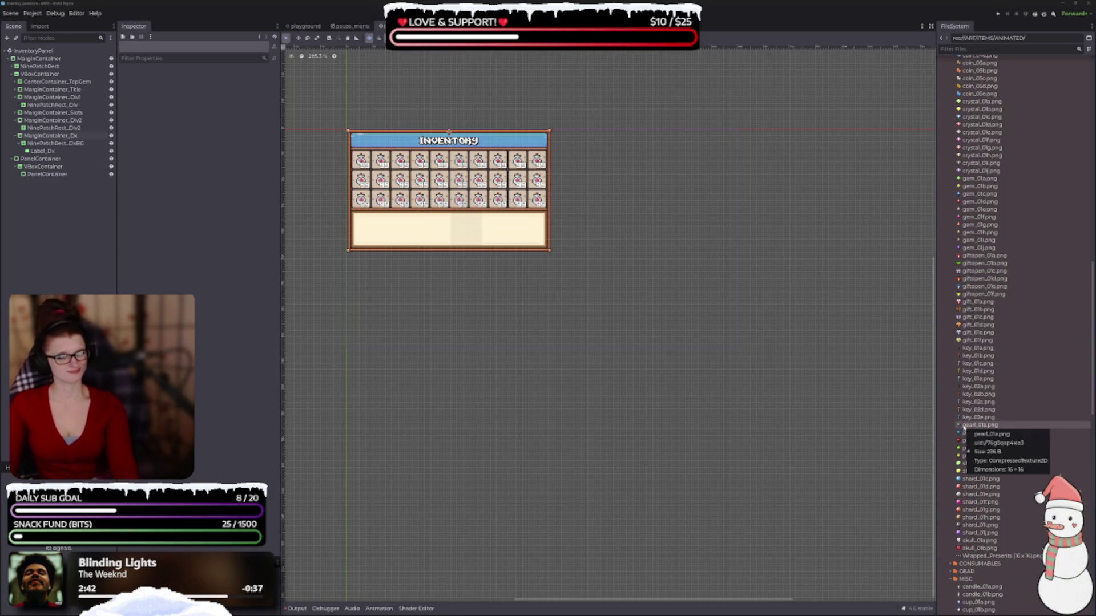
{"action": "scroll", "coordinate": [979, 449], "scroll_direction": "up", "scroll_amount": 15}
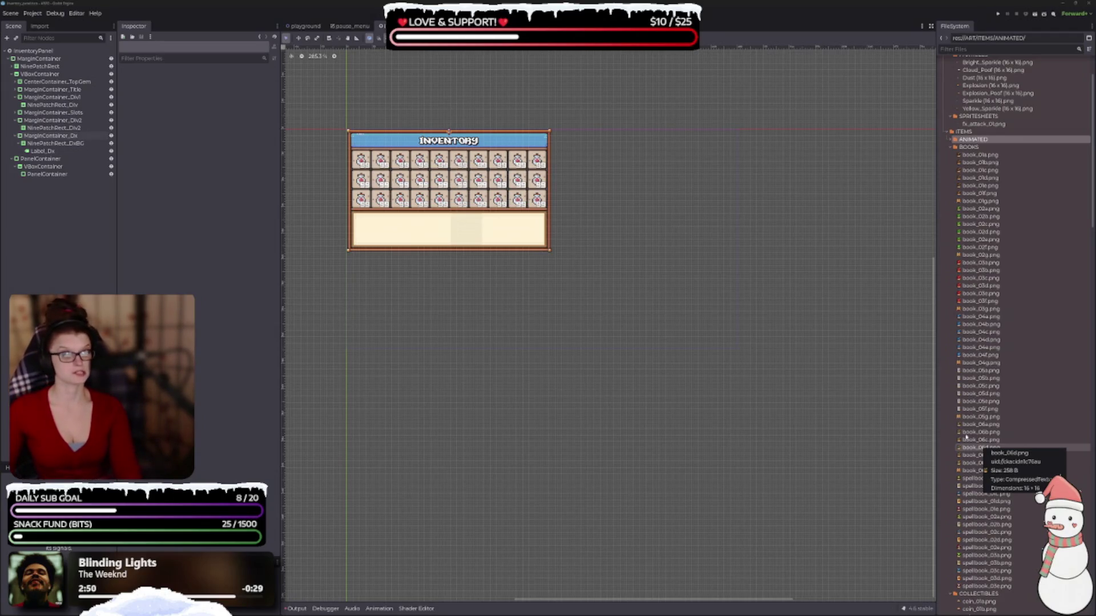
{"action": "scroll", "coordinate": [1022, 284], "scroll_direction": "down", "scroll_amount": 3}
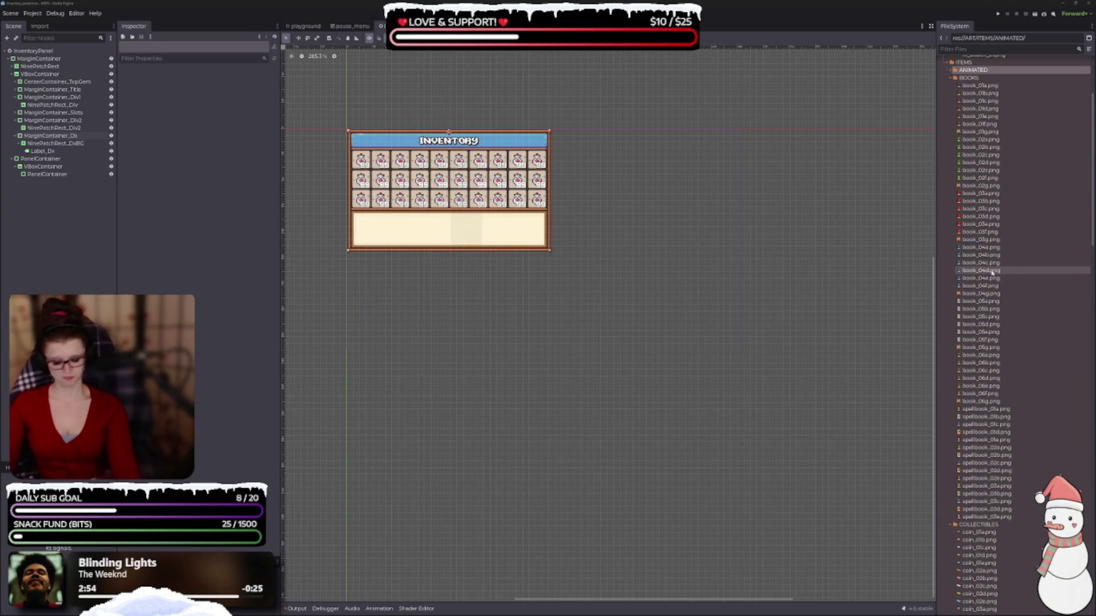
{"action": "scroll", "coordinate": [994, 274], "scroll_direction": "down", "scroll_amount": 15}
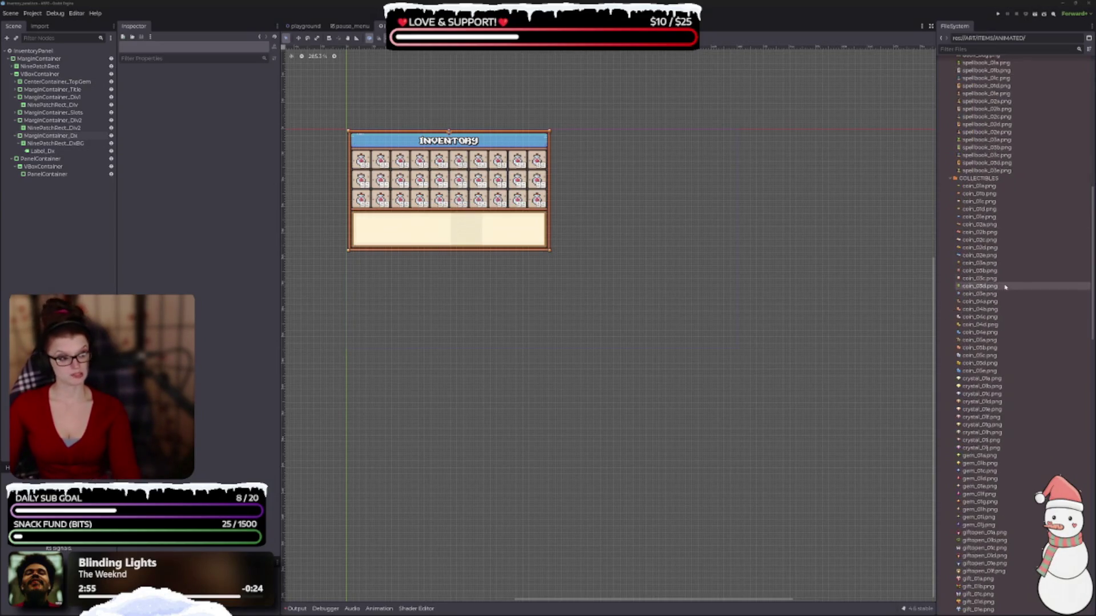
{"action": "mouse_move", "coordinate": [991, 334]}
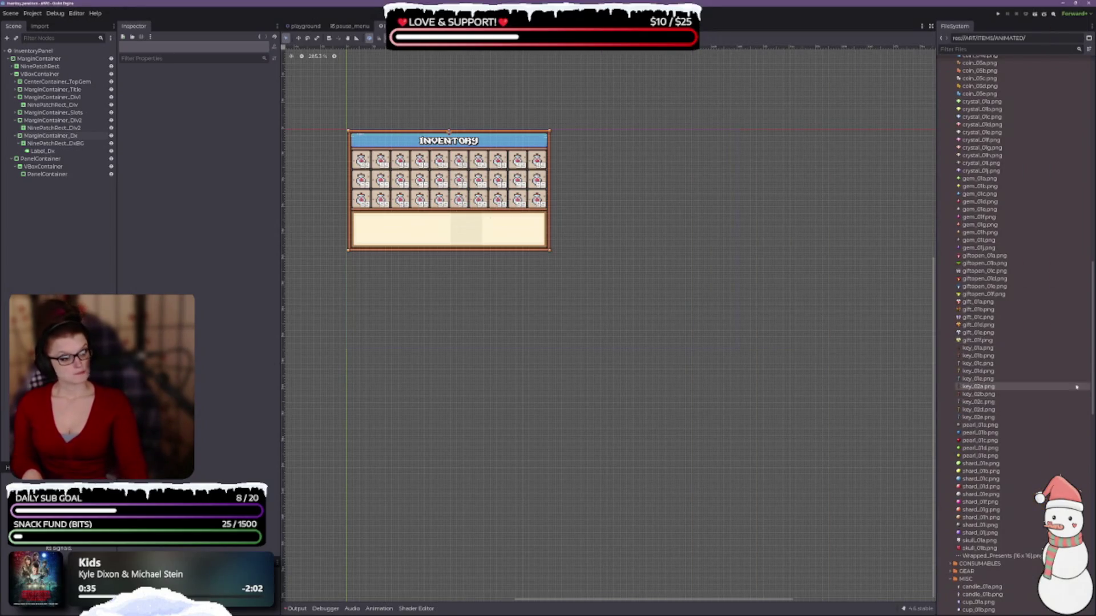
{"action": "scroll", "coordinate": [1034, 406], "scroll_direction": "up", "scroll_amount": 5}
{"action": "mouse_move", "coordinate": [1034, 406]}
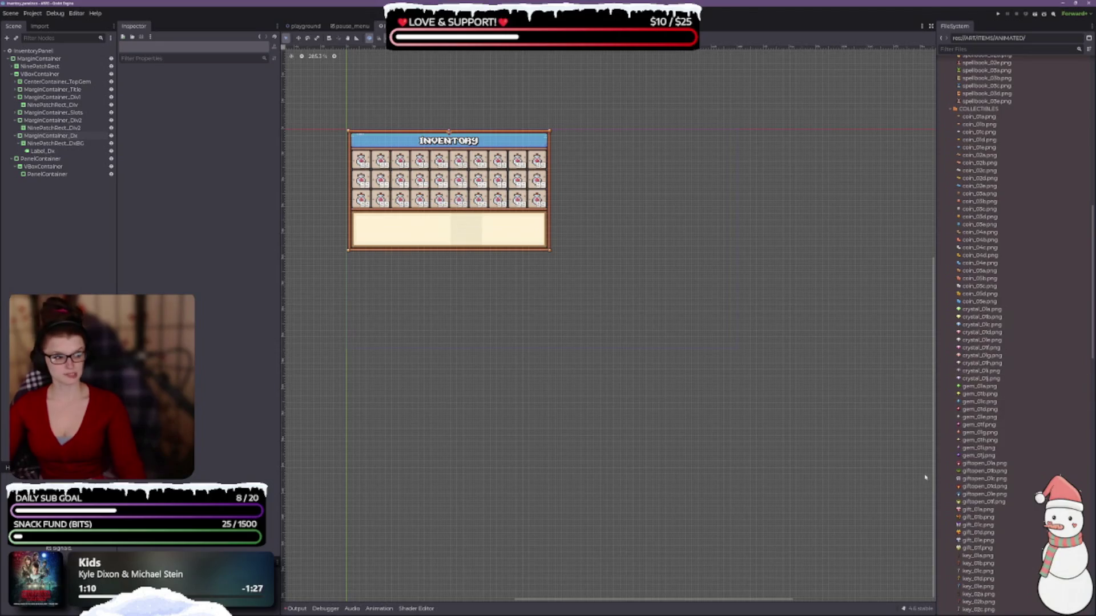
{"action": "mouse_move", "coordinate": [989, 487]}
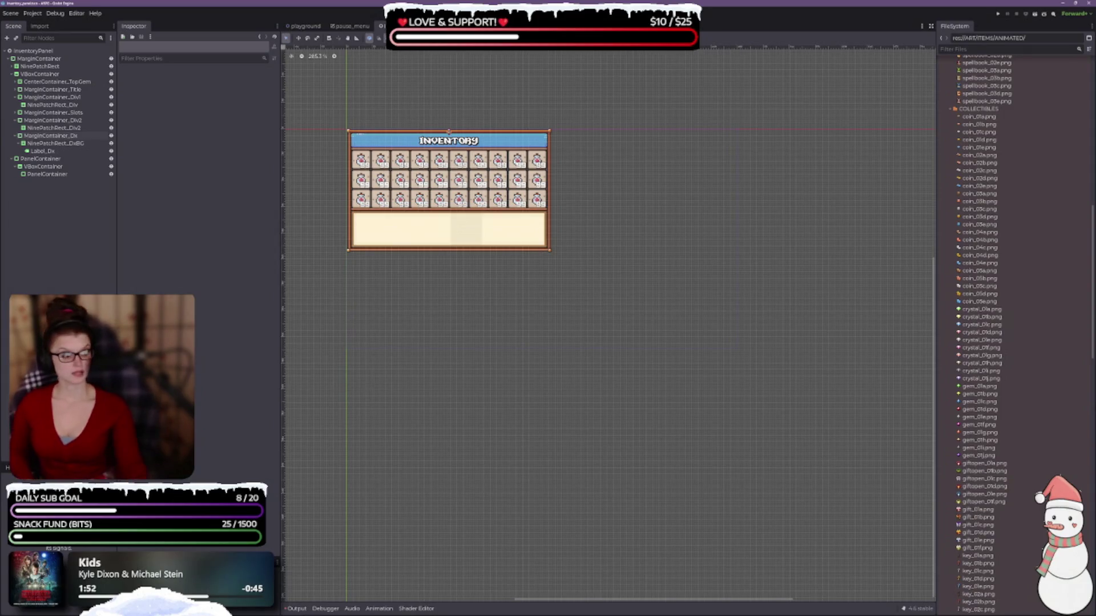
{"action": "scroll", "coordinate": [1035, 405], "scroll_direction": "up", "scroll_amount": 5}
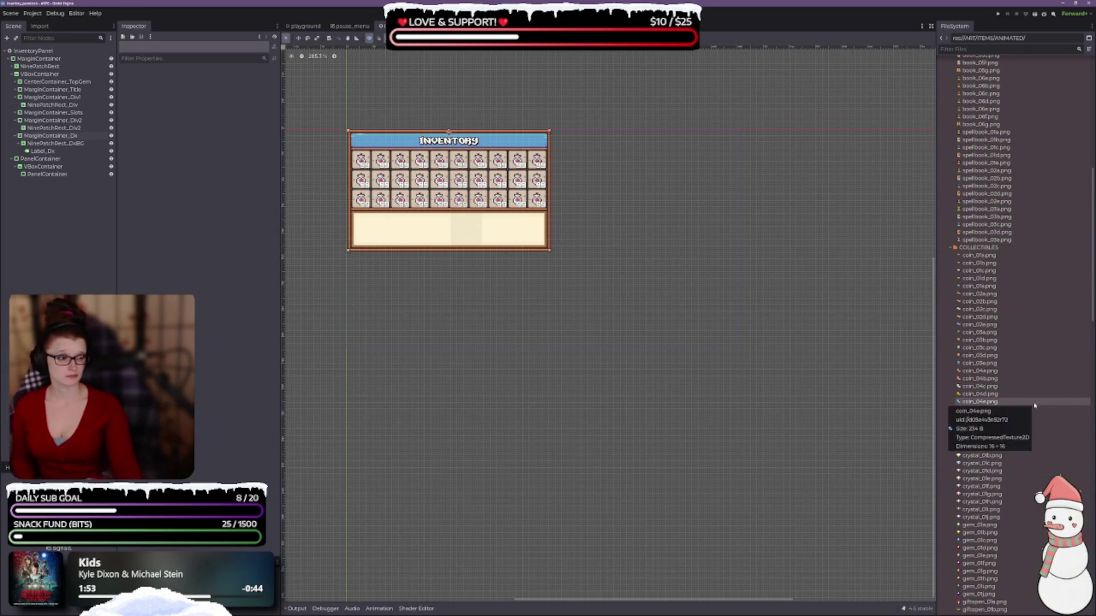
{"action": "mouse_move", "coordinate": [996, 303]}
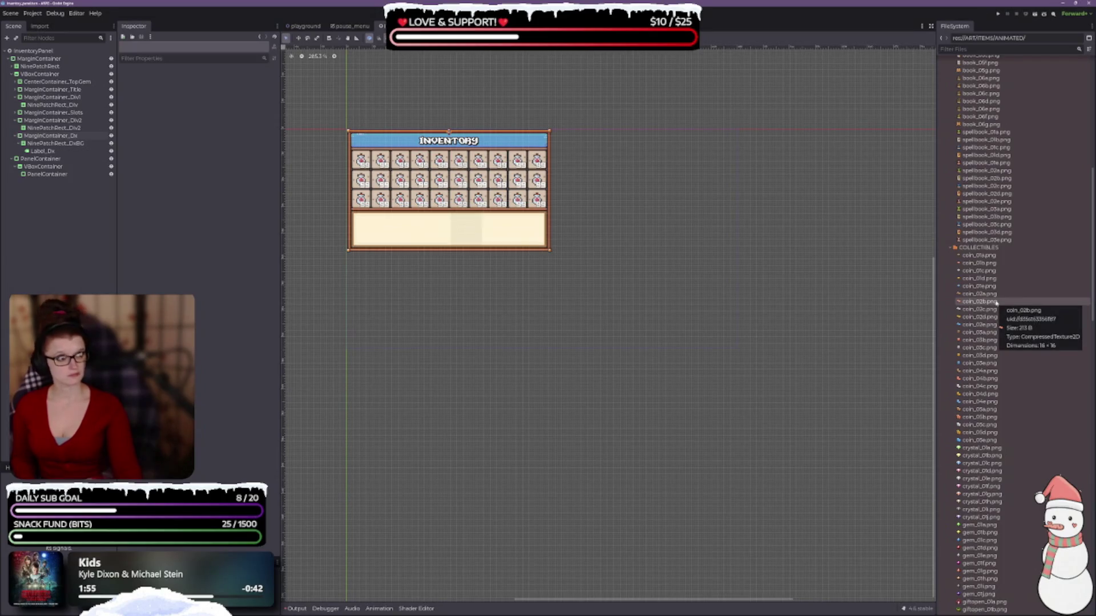
{"action": "scroll", "coordinate": [1001, 389], "scroll_direction": "down", "scroll_amount": 5}
{"action": "mouse_move", "coordinate": [1001, 389]}
{"action": "scroll", "coordinate": [1001, 389], "scroll_direction": "down", "scroll_amount": 7}
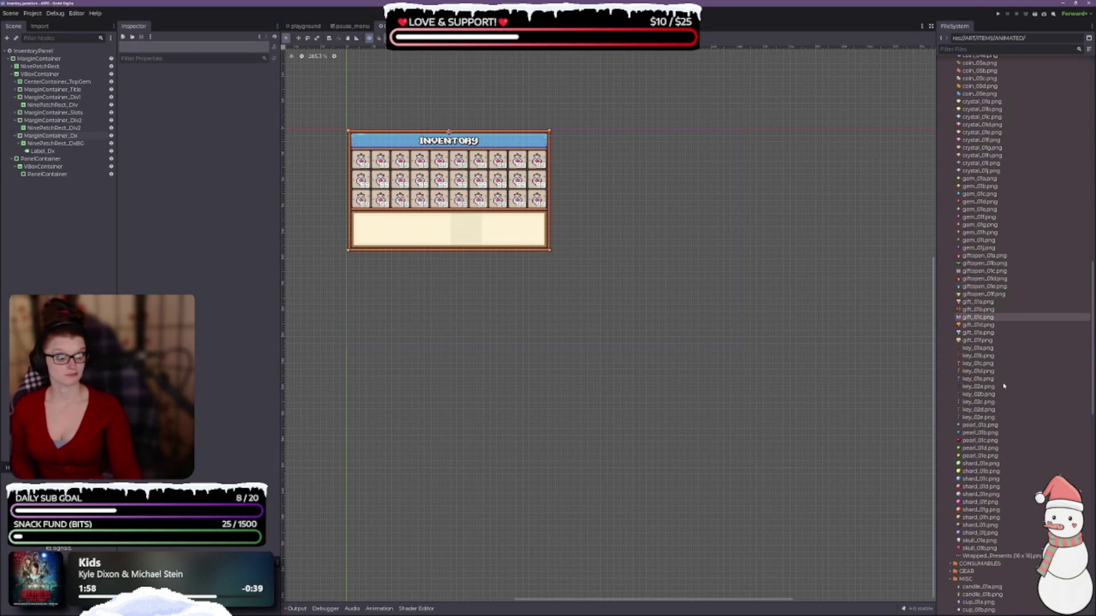
Step: Open key_01a.png and preview the key_01b, key_01c, key_01d and key_02d textures
{"action": "left_click", "coordinate": [978, 348]}
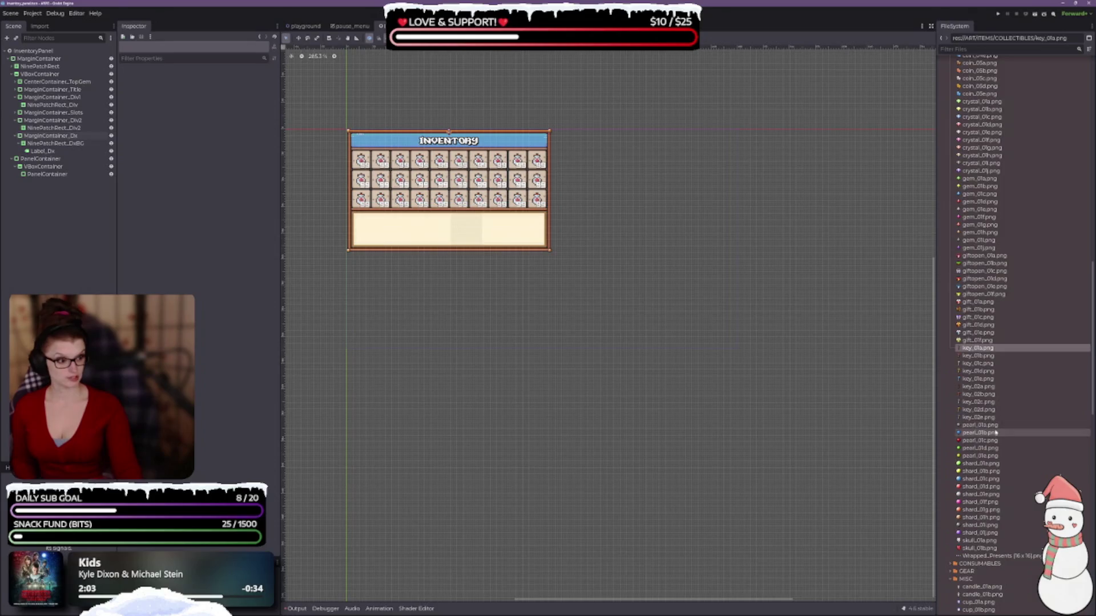
{"action": "double_click", "coordinate": [983, 349]}
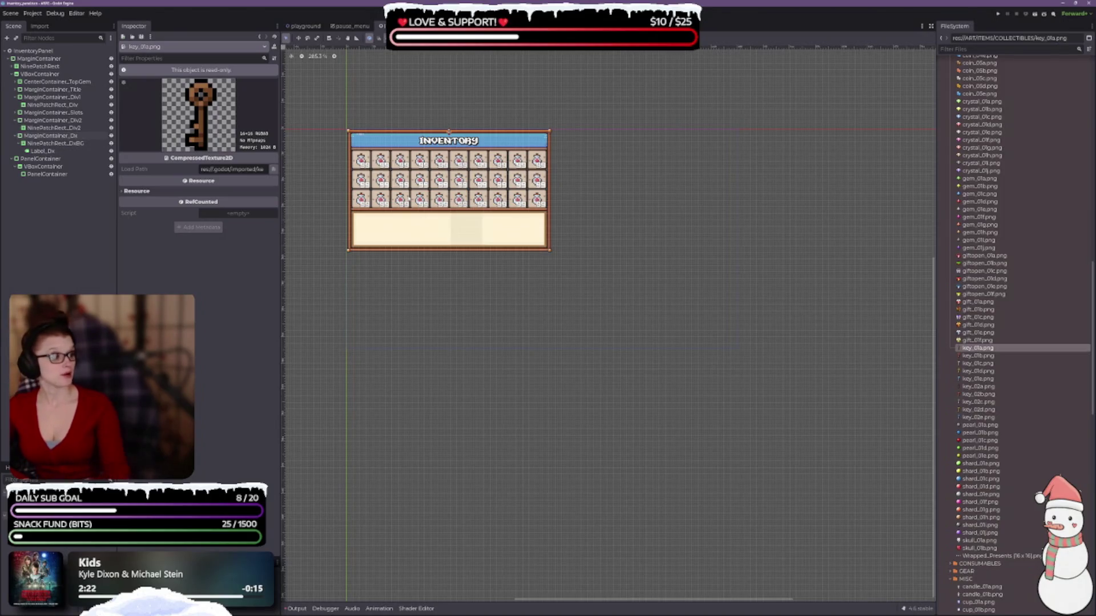
{"action": "left_click", "coordinate": [988, 357]}
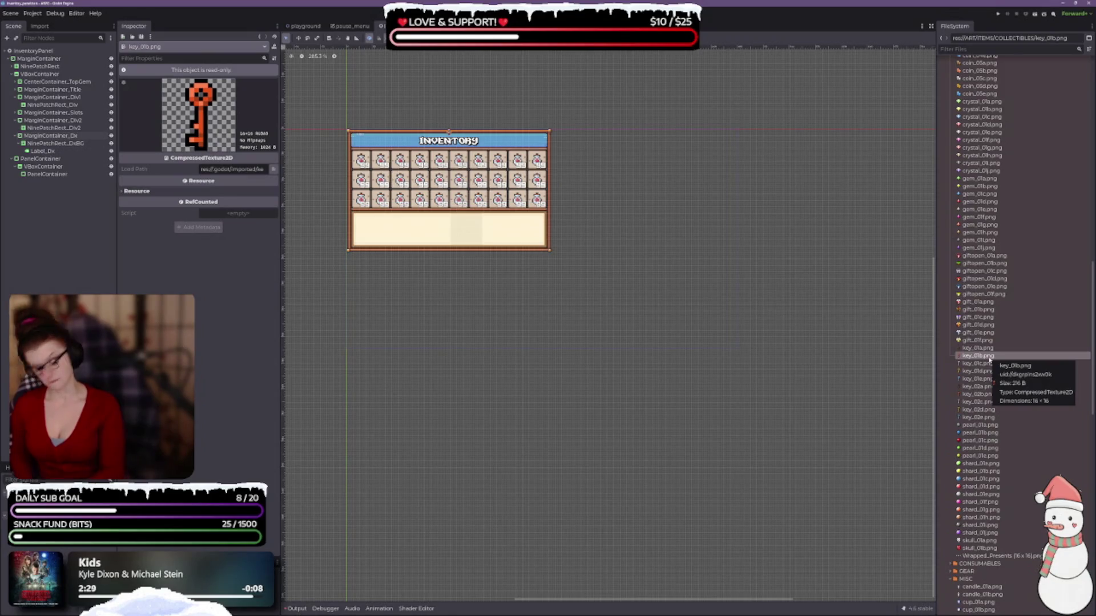
{"action": "left_click", "coordinate": [991, 363]}
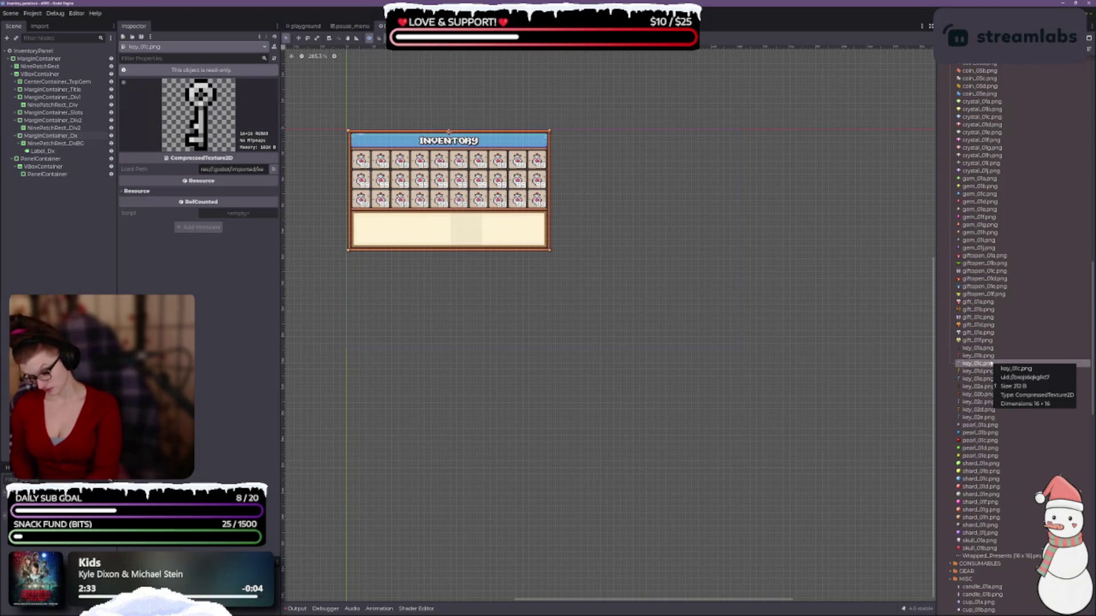
{"action": "left_click", "coordinate": [990, 371]}
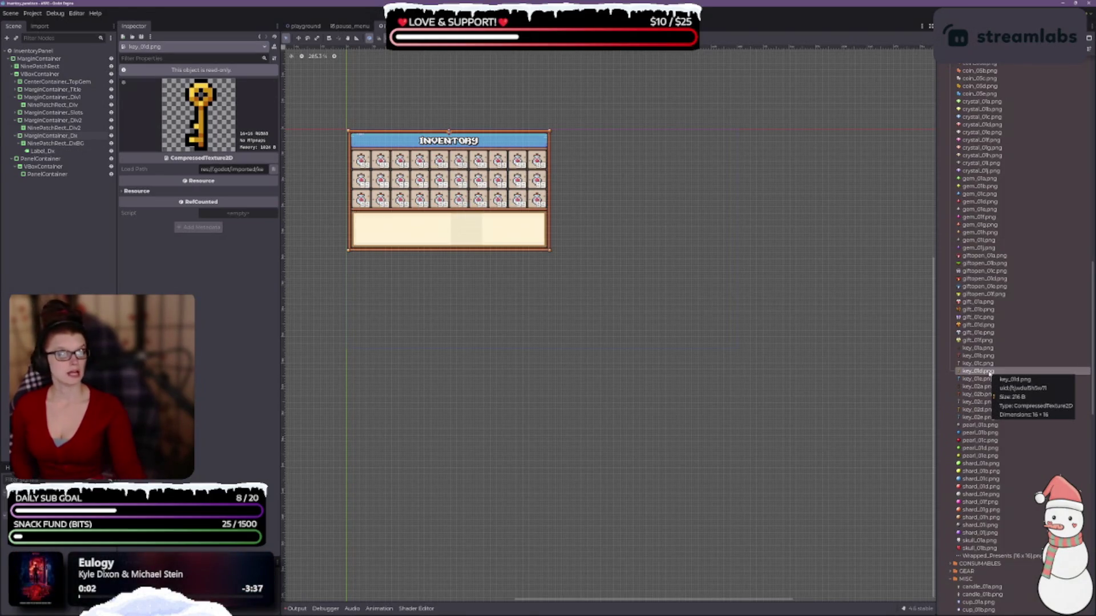
{"action": "left_click", "coordinate": [993, 410]}
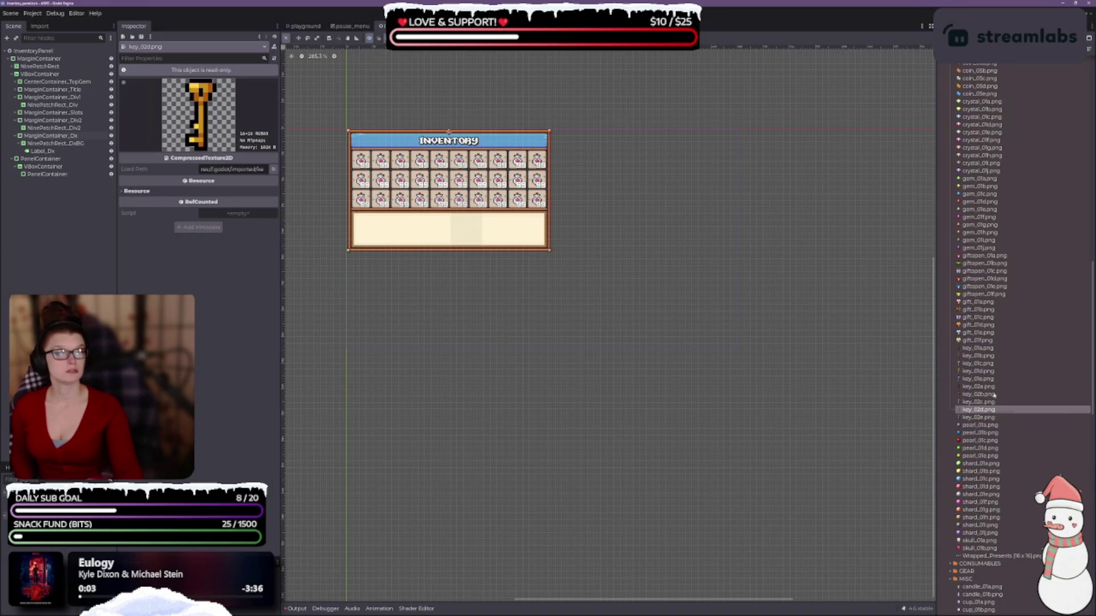
Step: Step back through key_01d and the key_01a–key_01d textures, ending on blue key_01e
{"action": "left_click", "coordinate": [993, 371]}
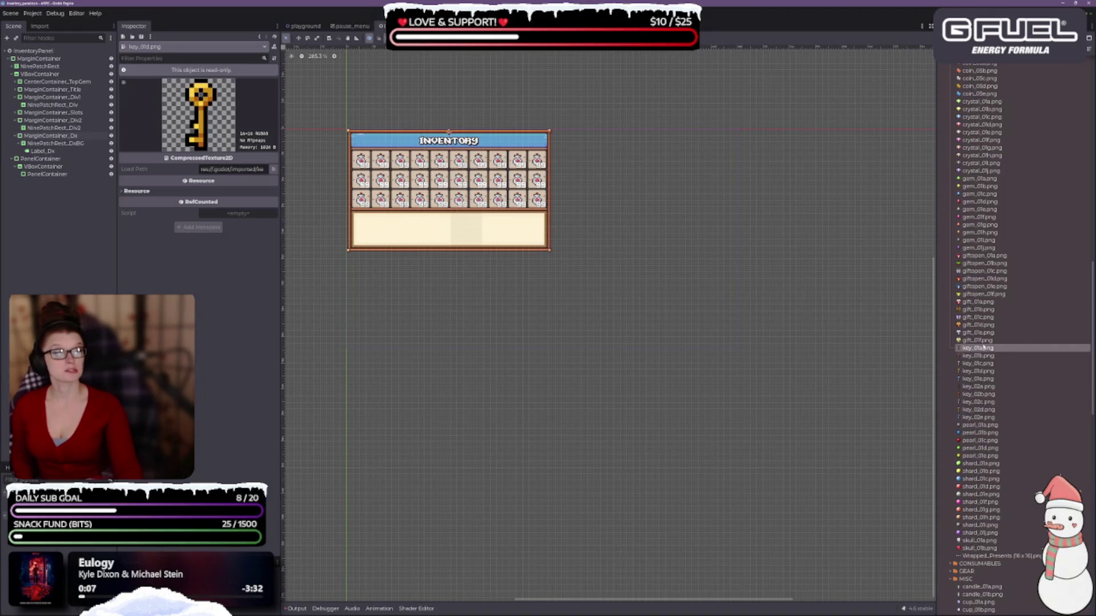
{"action": "left_click", "coordinate": [985, 348]}
{"action": "left_click", "coordinate": [986, 356]}
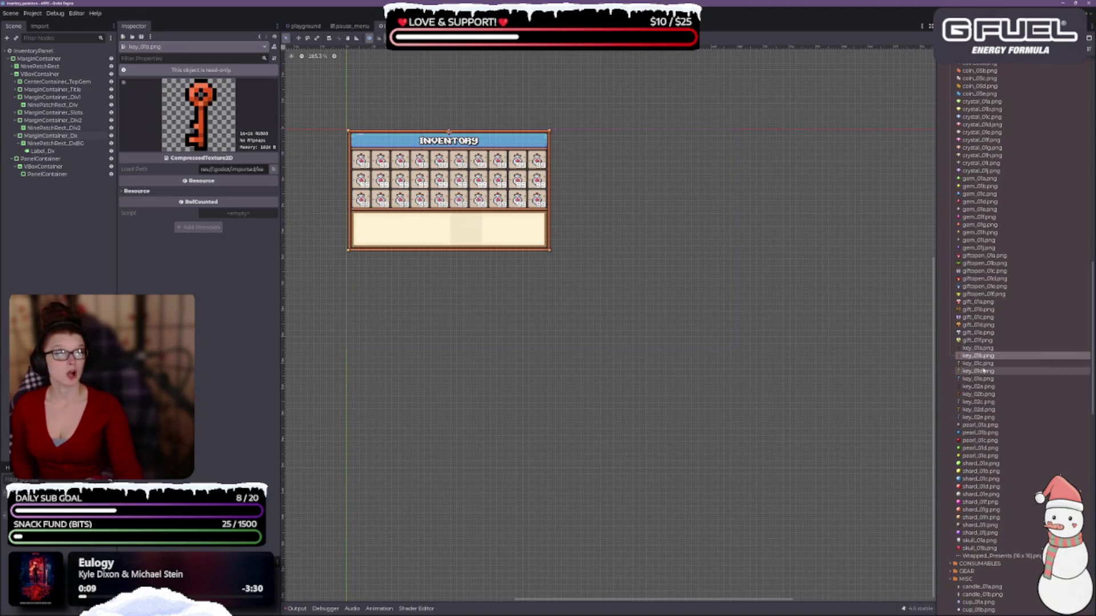
{"action": "left_click", "coordinate": [985, 363]}
{"action": "left_click", "coordinate": [983, 372]}
{"action": "left_click", "coordinate": [984, 379]}
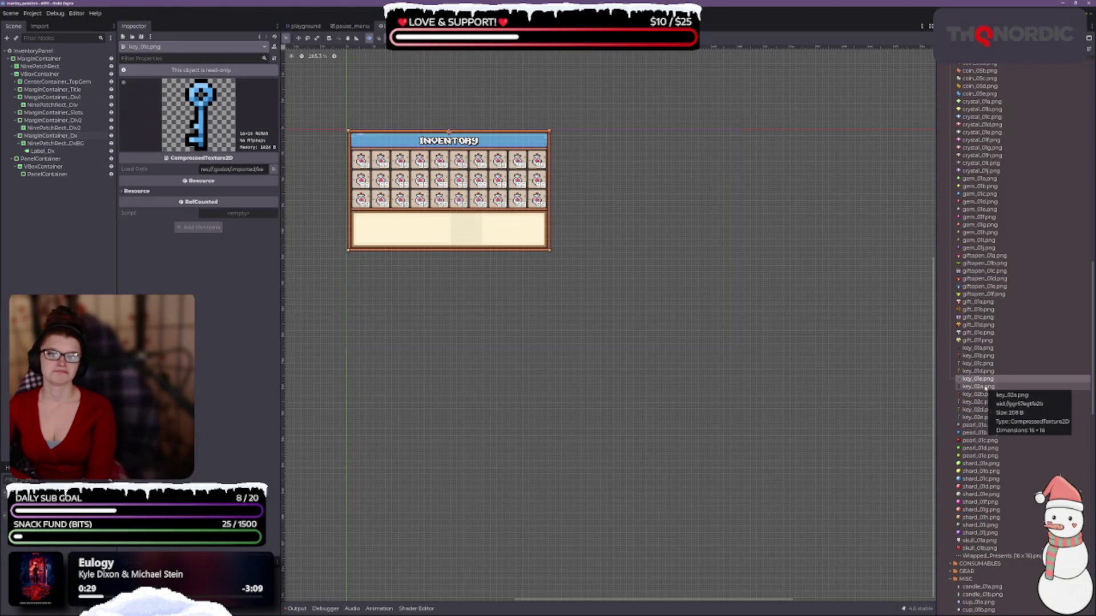
Step: Compare key_01a, key_01c, key_01d and key_02a textures, then select all five key_02 icons
{"action": "left_click", "coordinate": [973, 347]}
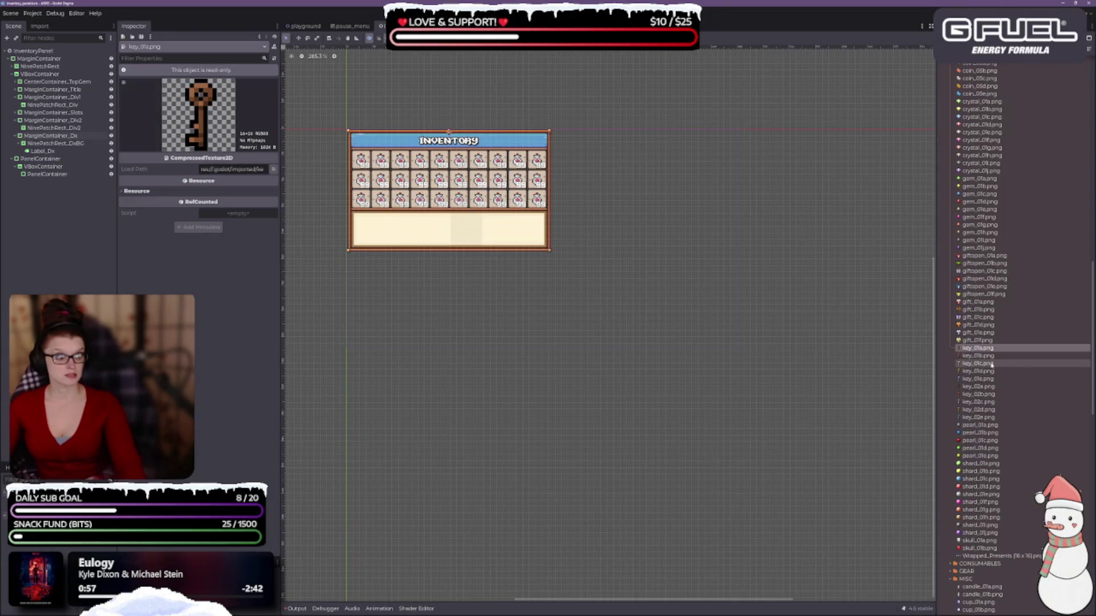
{"action": "left_click", "coordinate": [992, 363]}
{"action": "left_click", "coordinate": [988, 372]}
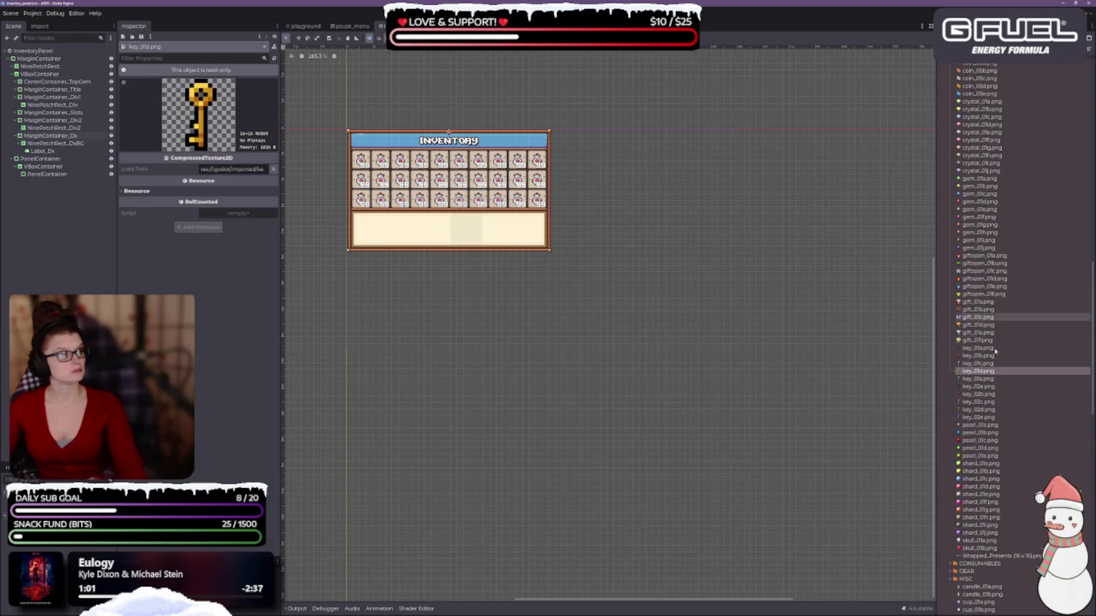
{"action": "left_click", "coordinate": [982, 387]}
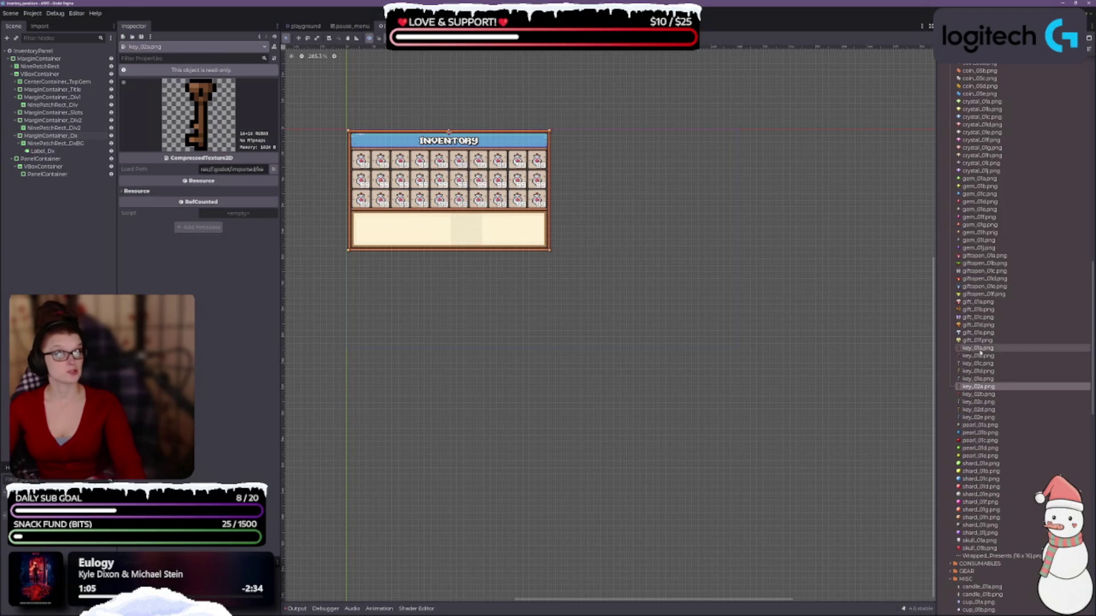
{"action": "left_click", "coordinate": [979, 349]}
{"action": "left_click", "coordinate": [977, 387]}
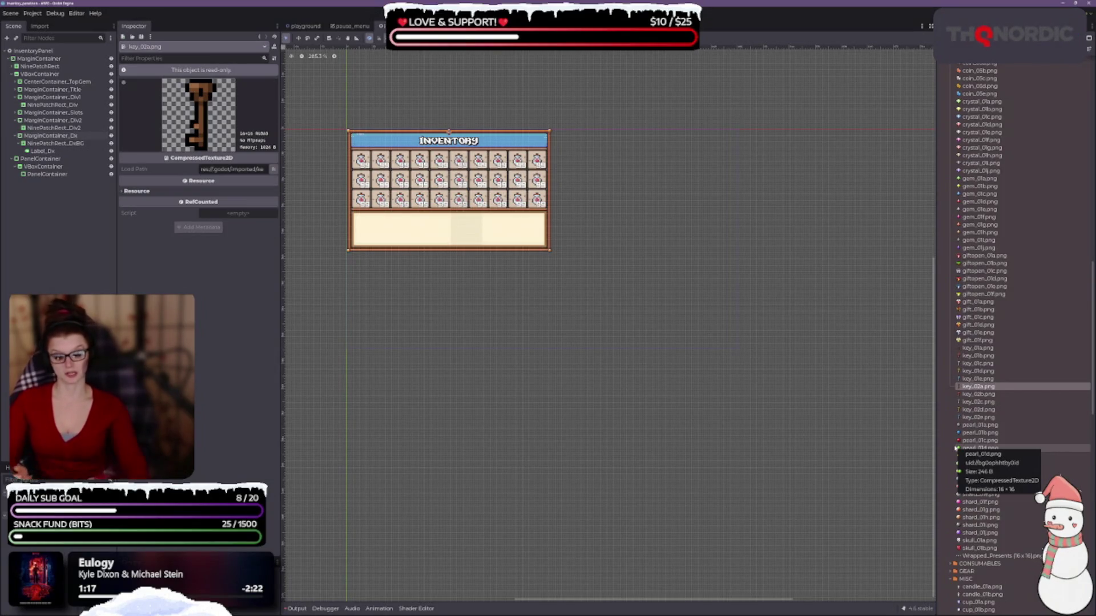
{"action": "left_click", "coordinate": [978, 417], "text": "shift"}
Step: Delete the five selected key_02 icon files and confirm the removal
{"action": "key", "text": "Delete"}
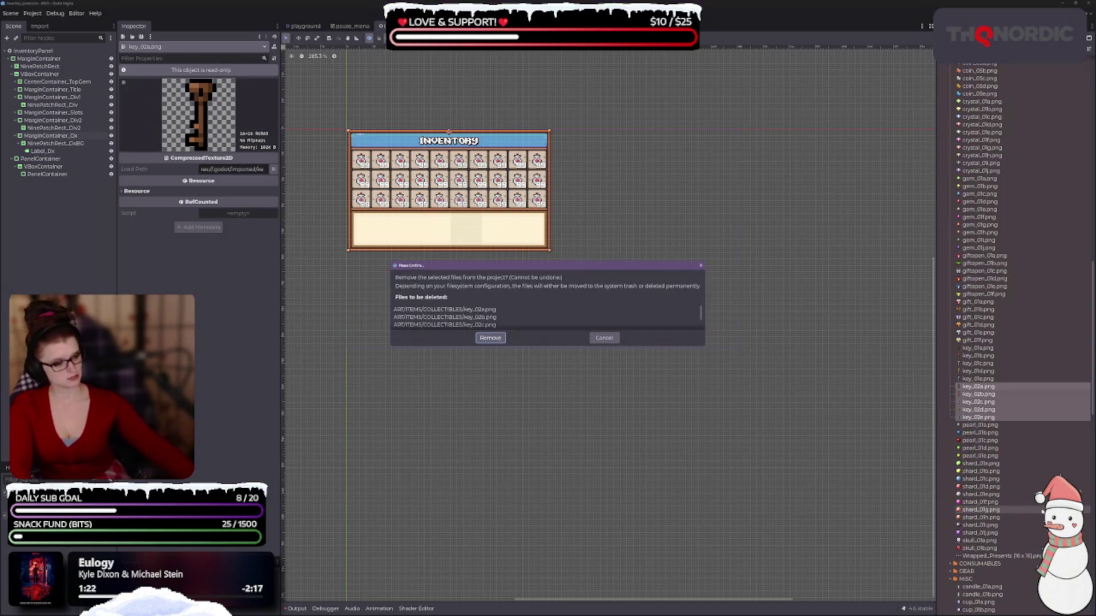
{"action": "left_click", "coordinate": [490, 338]}
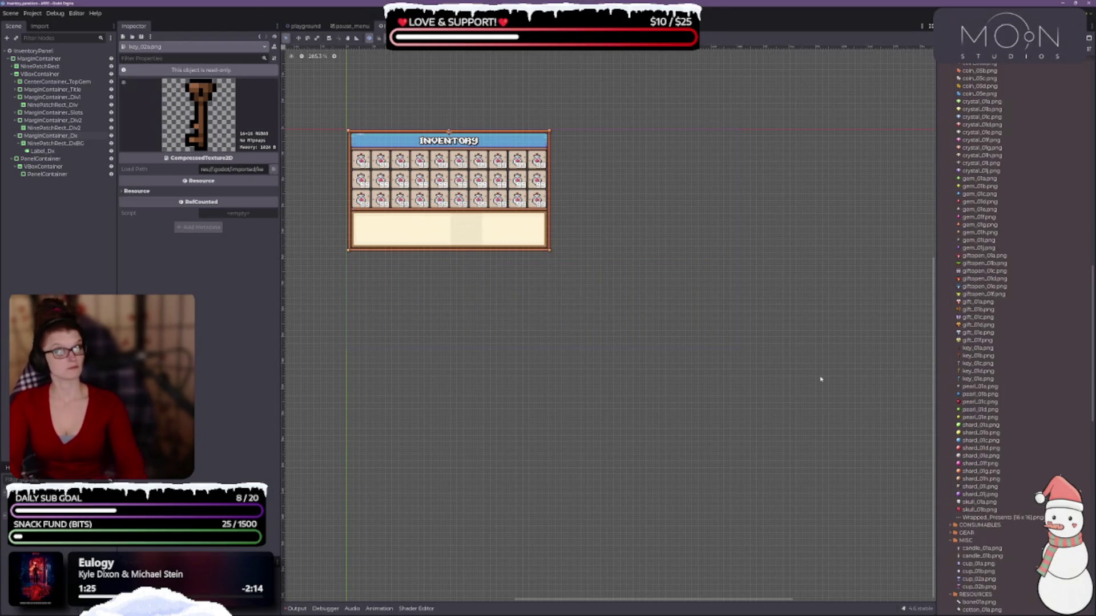
{"action": "scroll", "coordinate": [993, 359], "scroll_direction": "down", "scroll_amount": 3}
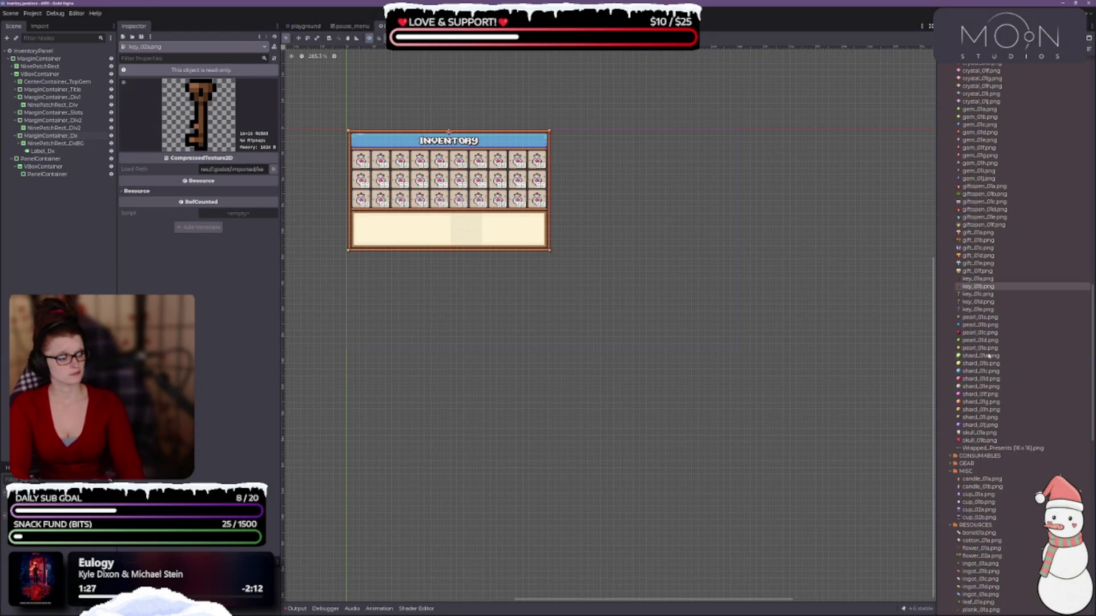
Step: Preview the pearl_01a and pearl_01e icons, settling back on pearl_01a
{"action": "left_click", "coordinate": [992, 318]}
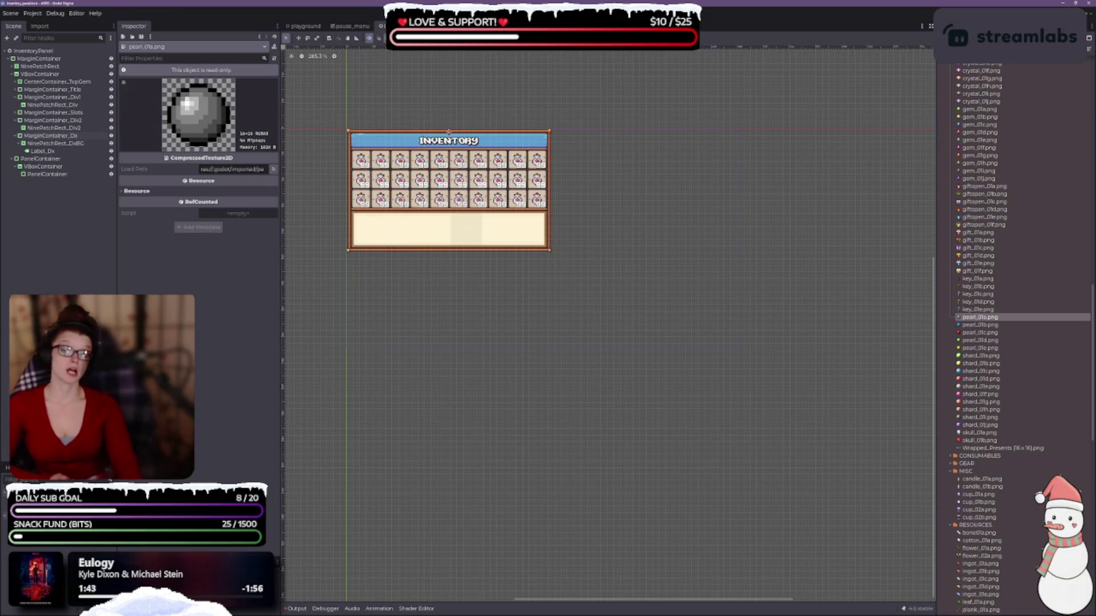
{"action": "left_click", "coordinate": [980, 348]}
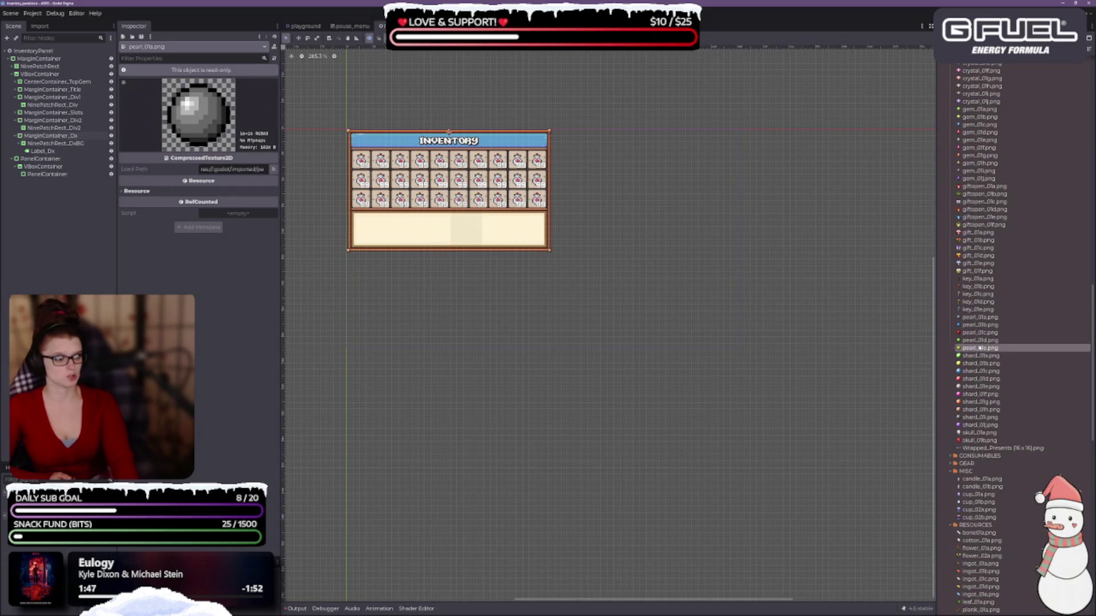
{"action": "left_click", "coordinate": [980, 317]}
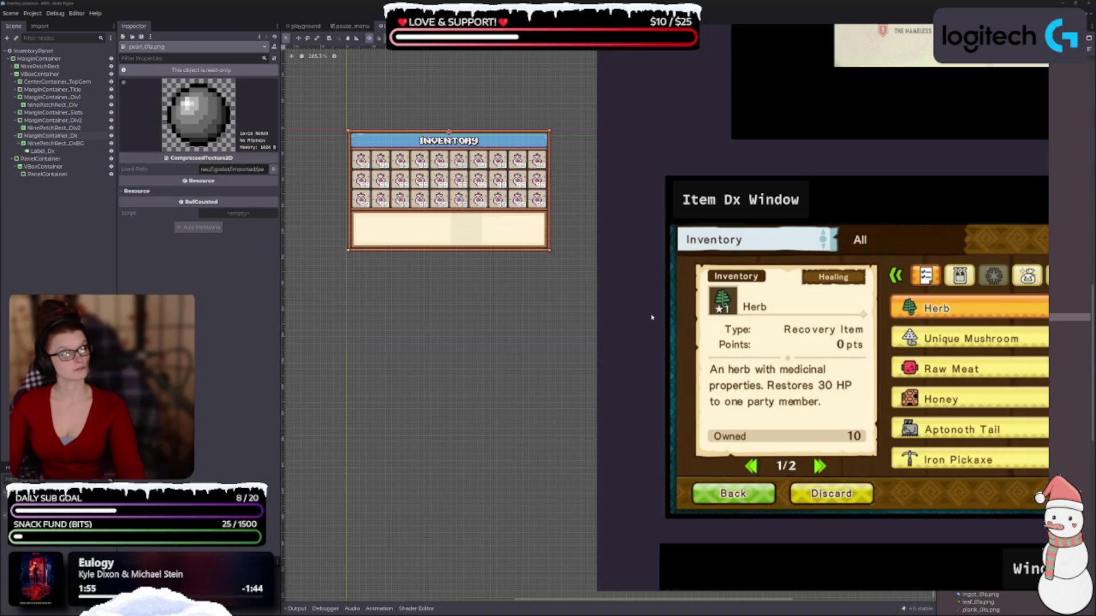
Step: Centre the Simplified Window Layout reference and bring up the design doc's 6. Items & Inventory section
{"action": "scroll", "coordinate": [749, 288], "scroll_direction": "down", "scroll_amount": 5}
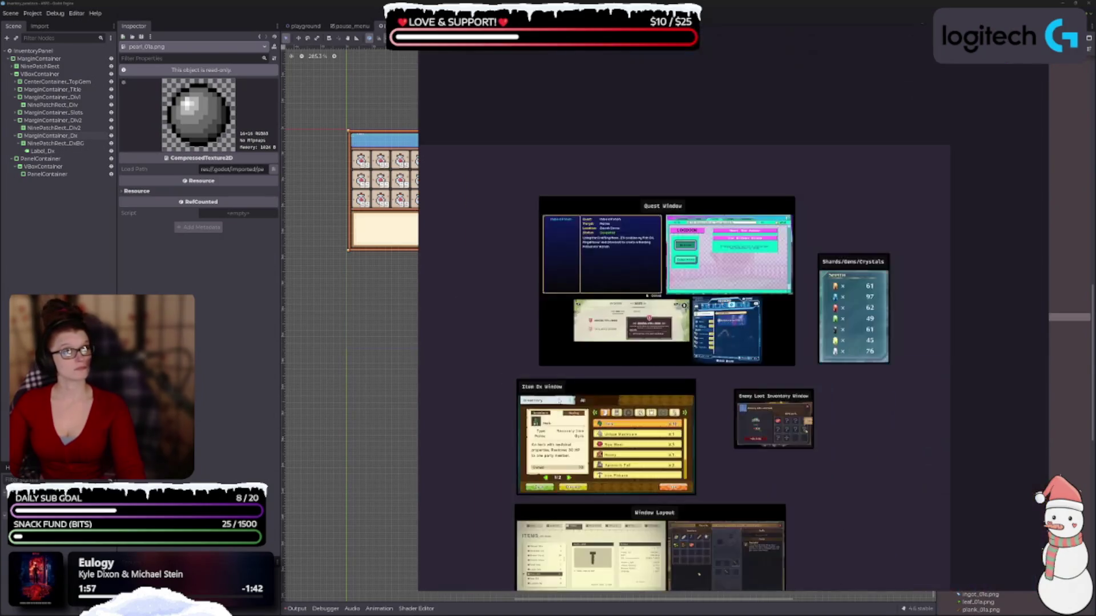
{"action": "left_click_drag", "start_coordinate": [709, 431], "coordinate": [779, 208]}
{"action": "scroll", "coordinate": [701, 440], "scroll_direction": "up", "scroll_amount": 3}
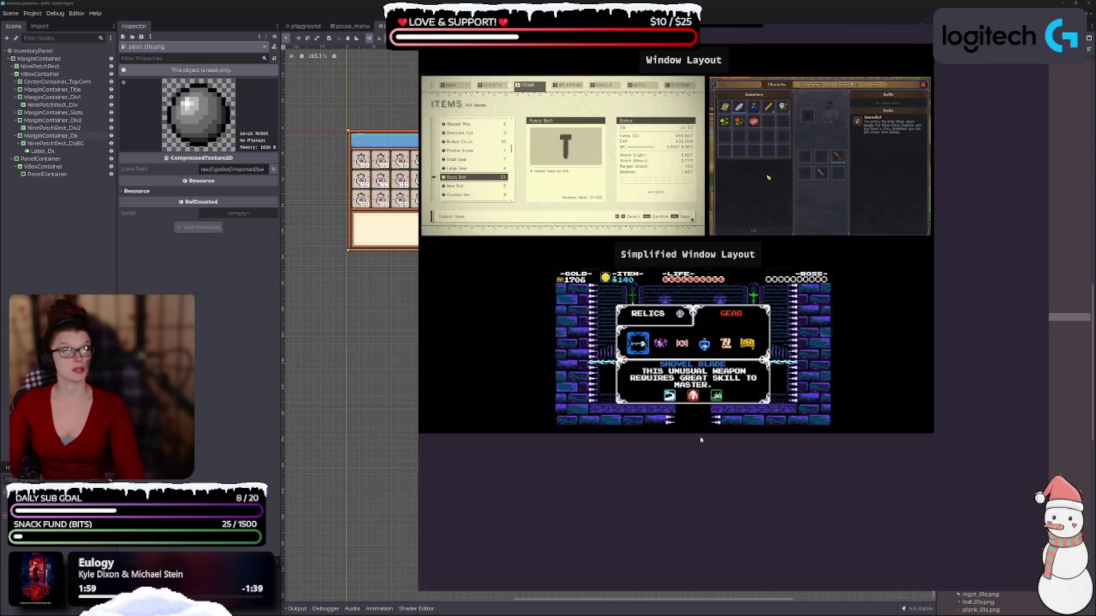
{"action": "scroll", "coordinate": [712, 440], "scroll_direction": "down", "scroll_amount": 3}
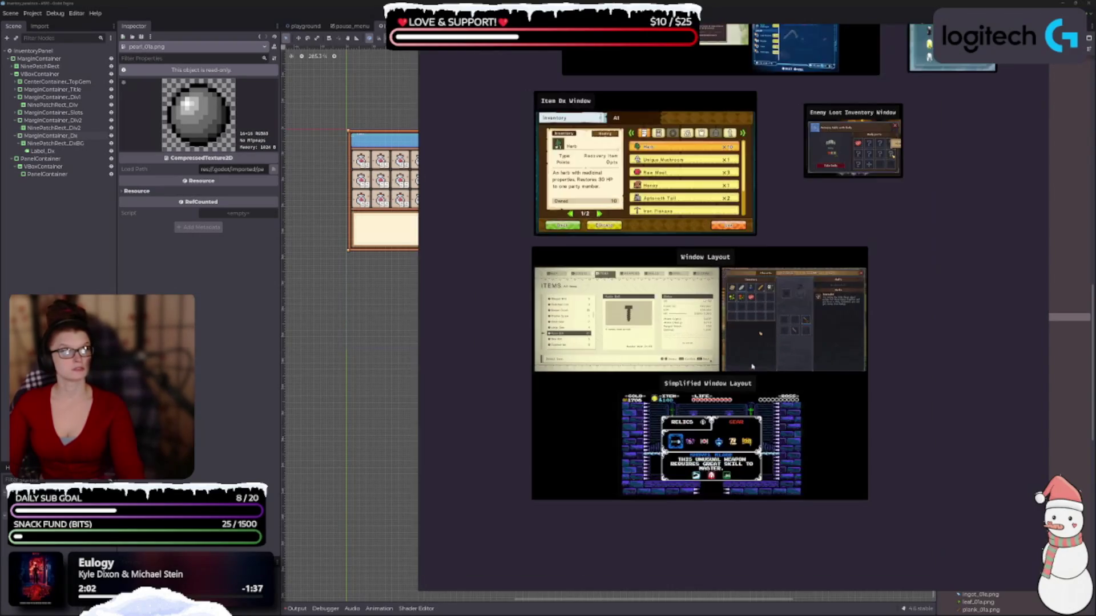
{"action": "scroll", "coordinate": [713, 371], "scroll_direction": "down", "scroll_amount": 3}
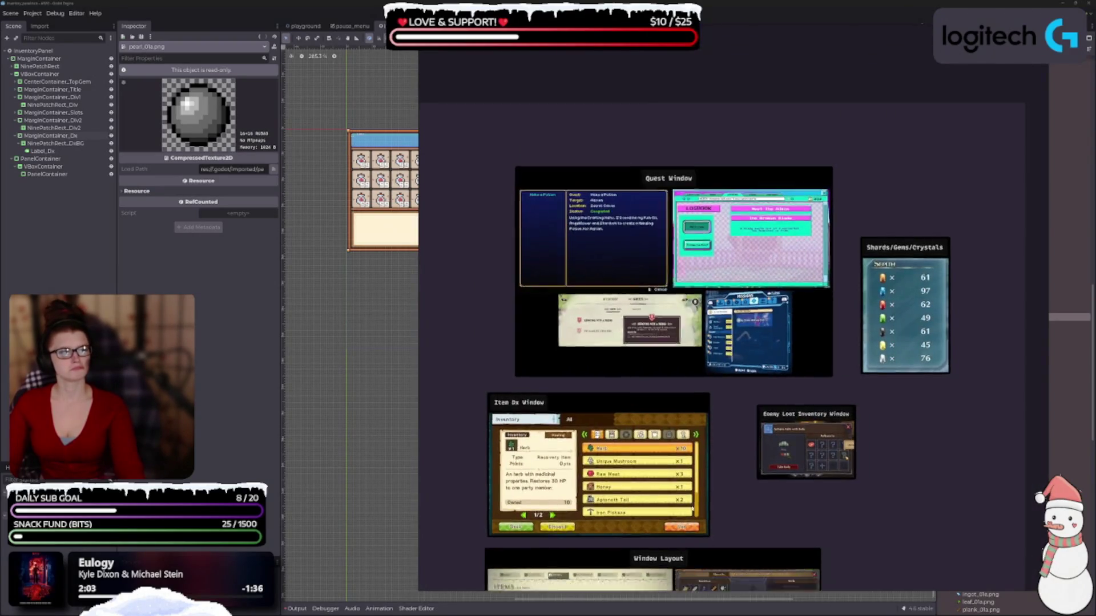
{"action": "scroll", "coordinate": [714, 371], "scroll_direction": "up", "scroll_amount": 3}
{"action": "scroll", "coordinate": [714, 371], "scroll_direction": "down", "scroll_amount": 3}
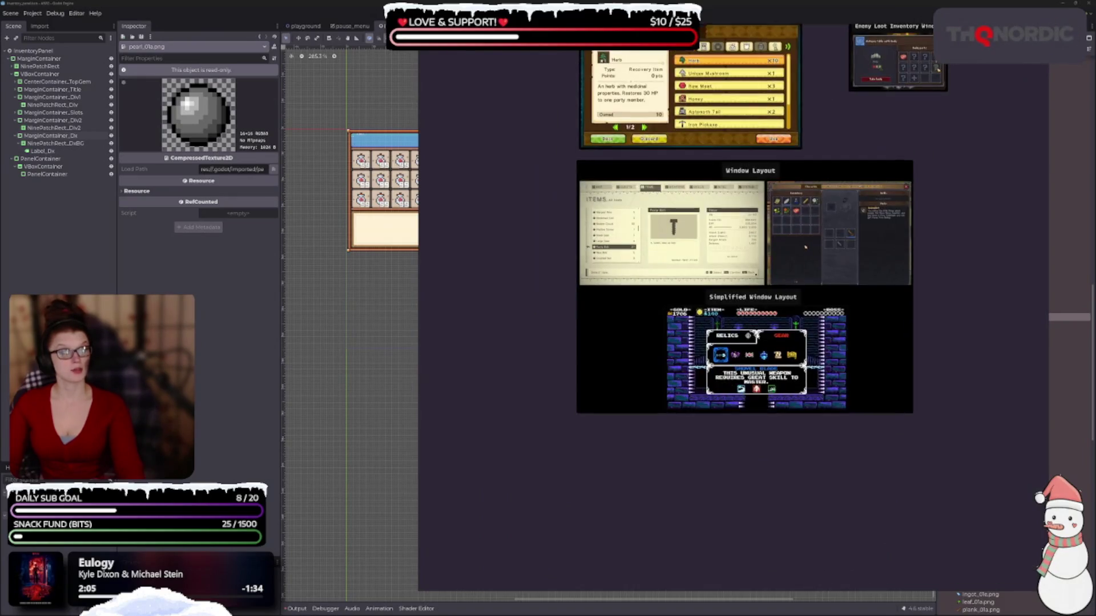
{"action": "scroll", "coordinate": [713, 371], "scroll_direction": "up", "scroll_amount": 3}
{"action": "left_click_drag", "start_coordinate": [799, 394], "coordinate": [775, 328]}
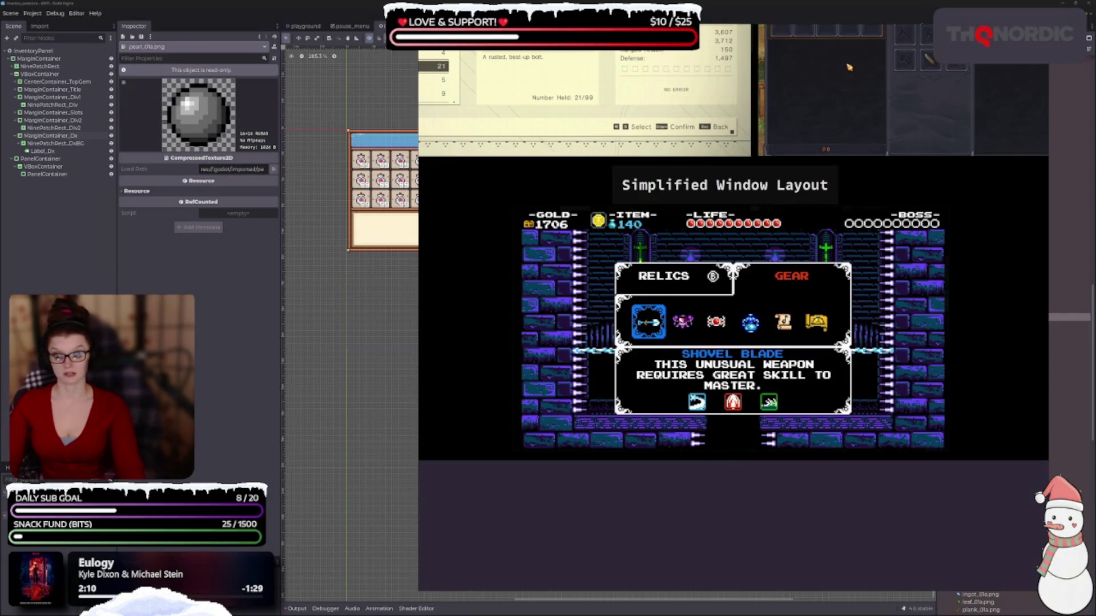
{"action": "key", "text": "alt+Tab"}
{"action": "scroll", "coordinate": [931, 285], "scroll_direction": "up", "scroll_amount": 3}
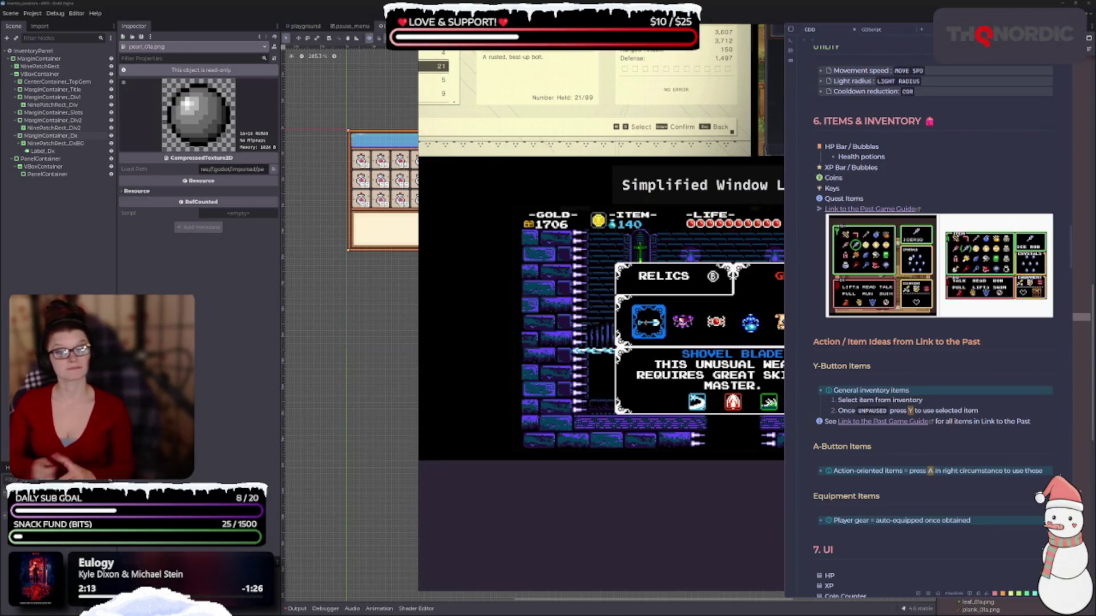
Step: Dismiss the design notes so the reference board is back in front
{"action": "left_click", "coordinate": [596, 523]}
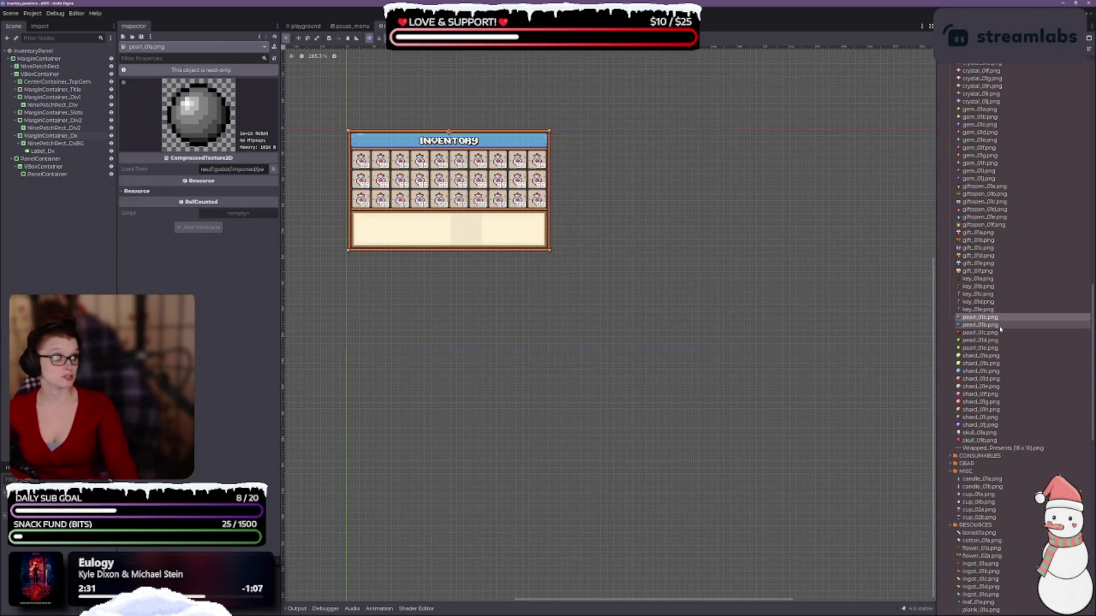
{"action": "mouse_move", "coordinate": [996, 319]}
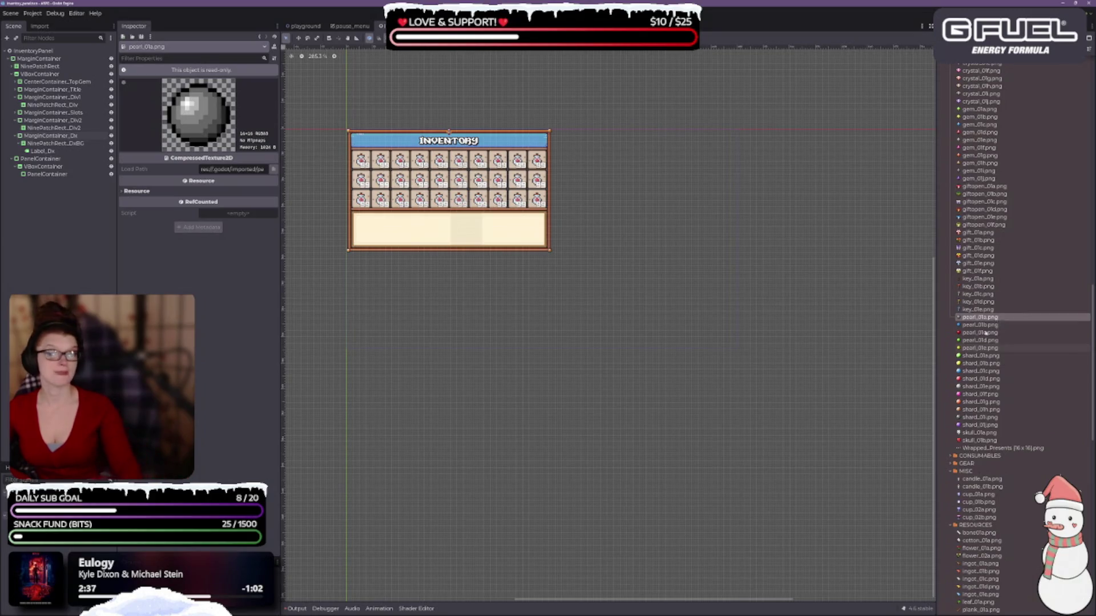
{"action": "mouse_move", "coordinate": [1006, 367]}
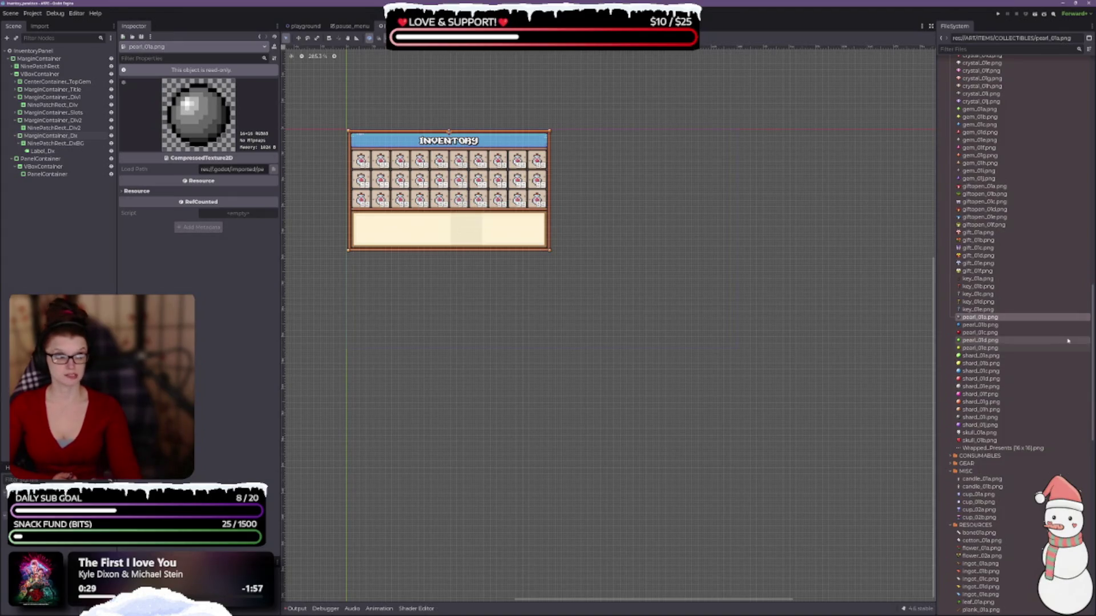
Step: Scroll FileSystem up to the coin files and show the Item Dx Window and Window Layout references
{"action": "scroll", "coordinate": [1016, 337], "scroll_direction": "up", "scroll_amount": 10}
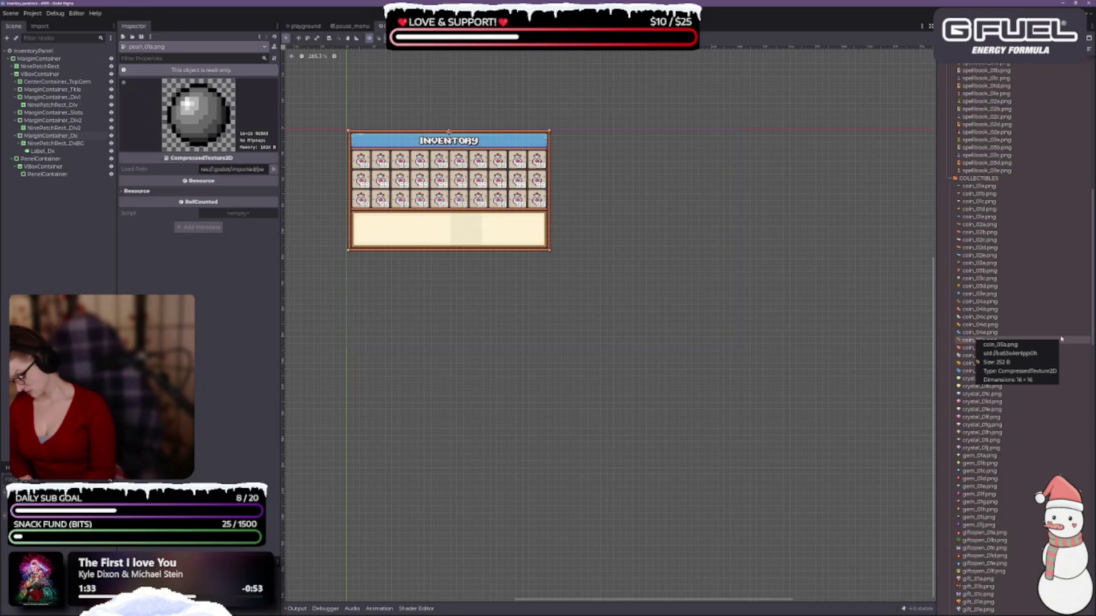
{"action": "key", "text": "alt+Tab"}
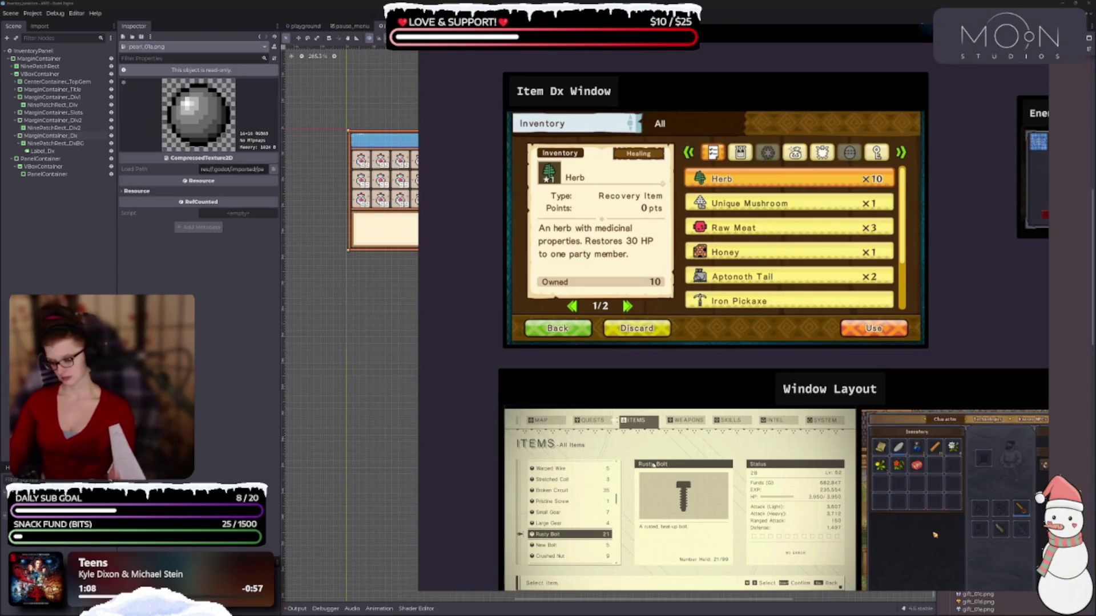